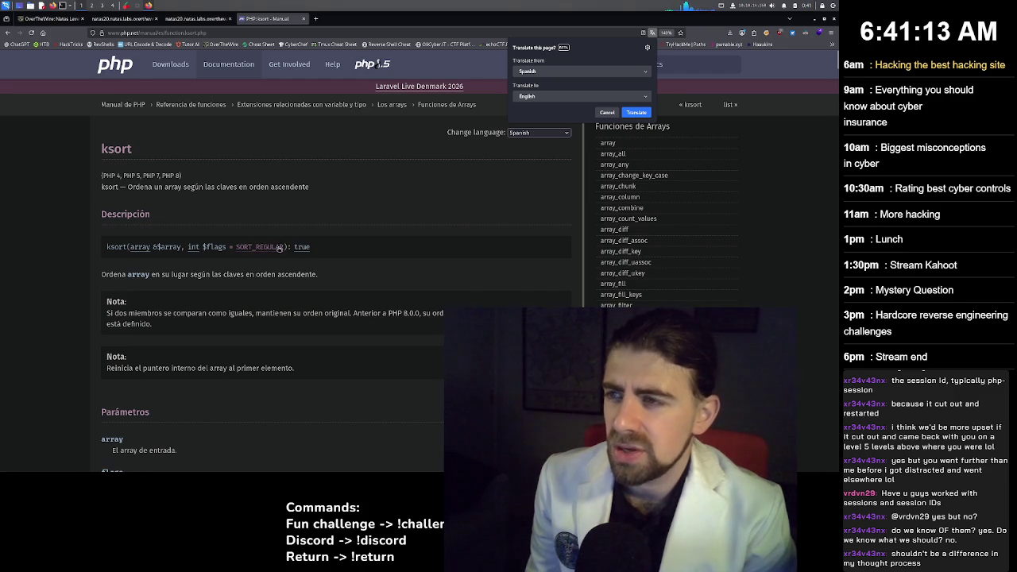
Return from the PHP ksort manual to the natas20 source, with mywrite's ksort call on $_SESSION in view.
{"action": "left_click", "coordinate": [199, 19]}
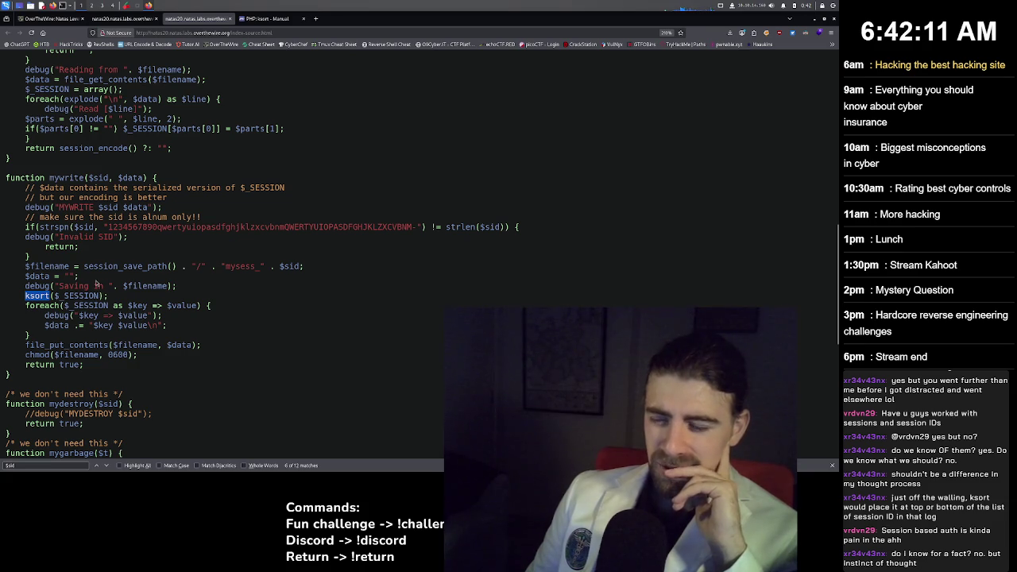
{"action": "scroll", "coordinate": [90, 268], "scroll_direction": "down", "scroll_amount": 2}
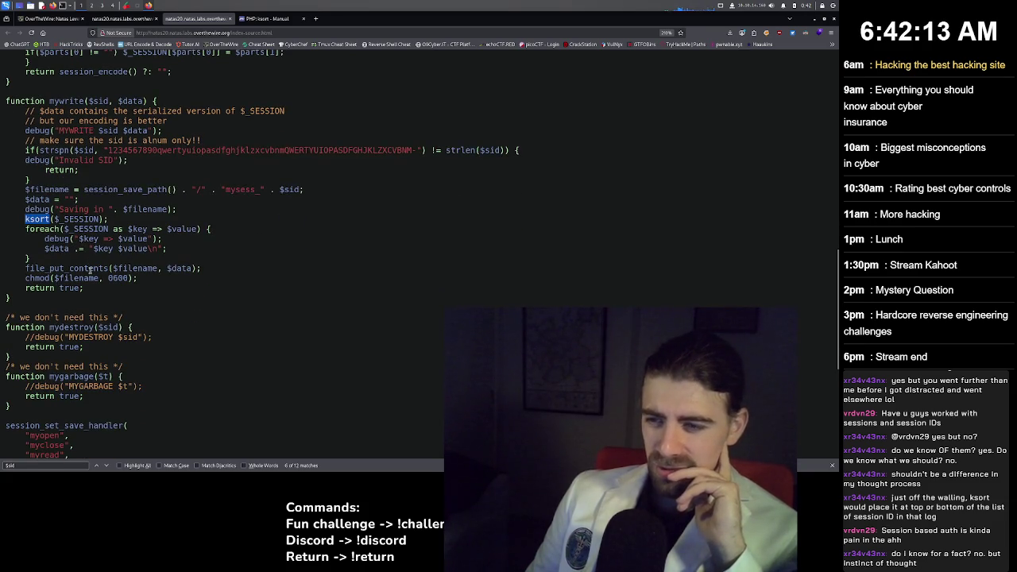
{"action": "scroll", "coordinate": [90, 270], "scroll_direction": "down", "scroll_amount": 2}
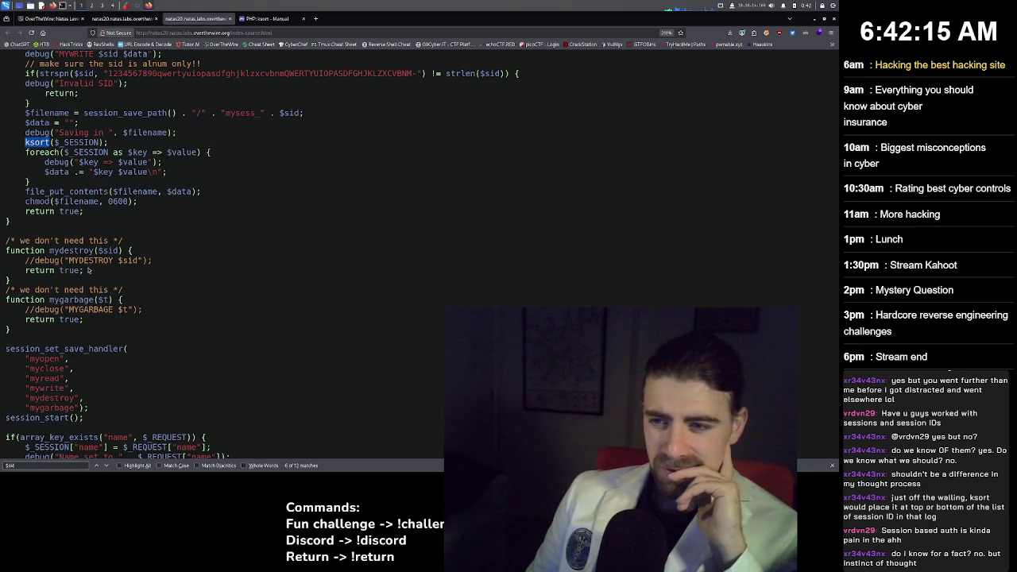
{"action": "scroll", "coordinate": [89, 271], "scroll_direction": "down", "scroll_amount": 2}
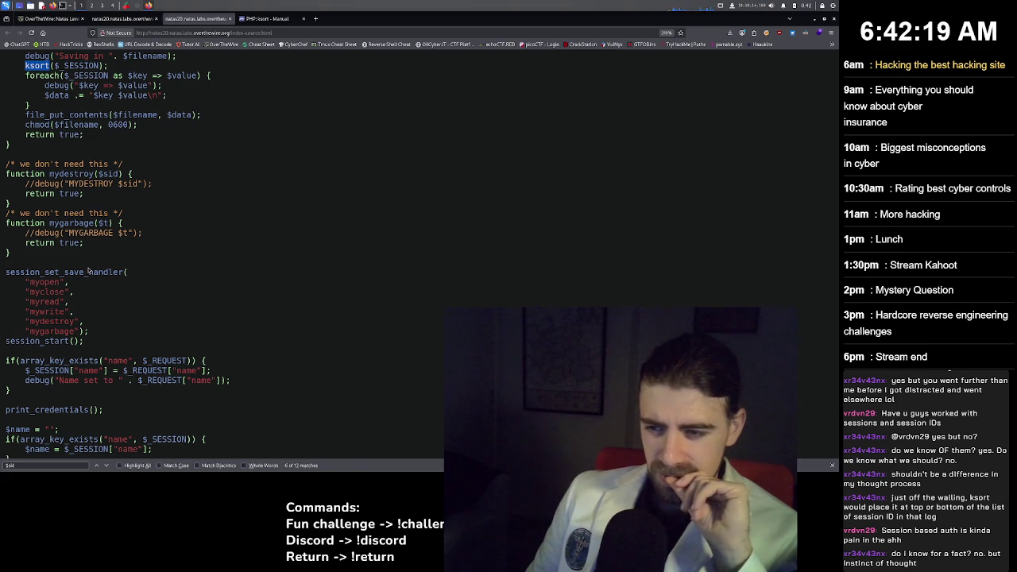
{"action": "scroll", "coordinate": [89, 271], "scroll_direction": "down", "scroll_amount": 2}
{"action": "scroll", "coordinate": [89, 271], "scroll_direction": "down", "scroll_amount": 1}
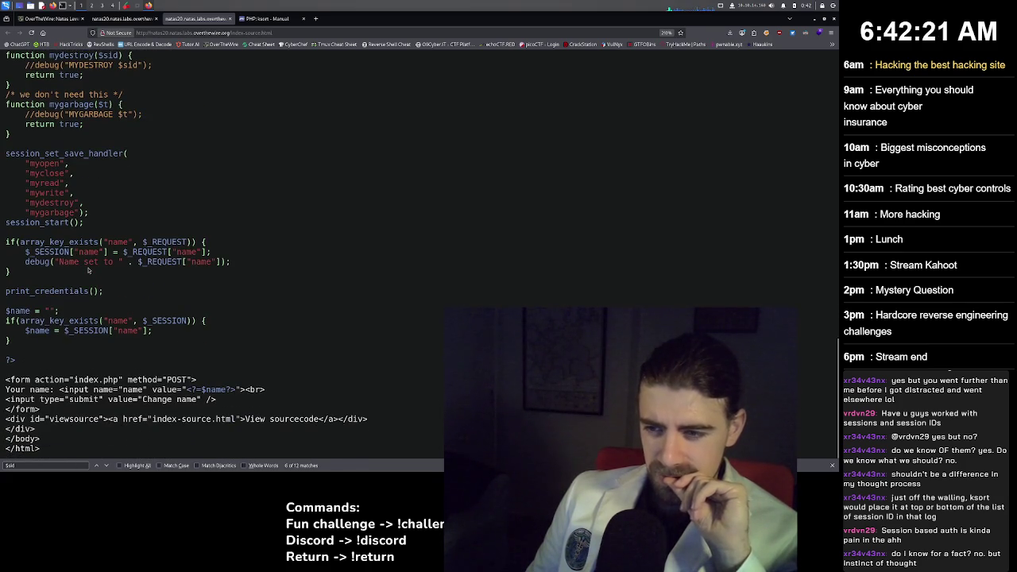
{"action": "scroll", "coordinate": [89, 271], "scroll_direction": "up", "scroll_amount": 2}
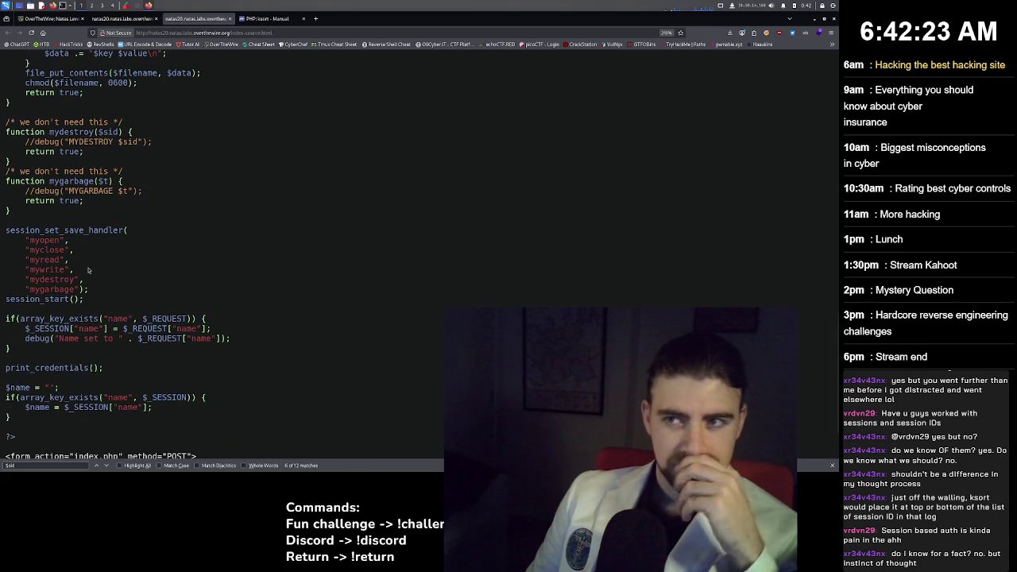
{"action": "scroll", "coordinate": [104, 235], "scroll_direction": "up", "scroll_amount": 6}
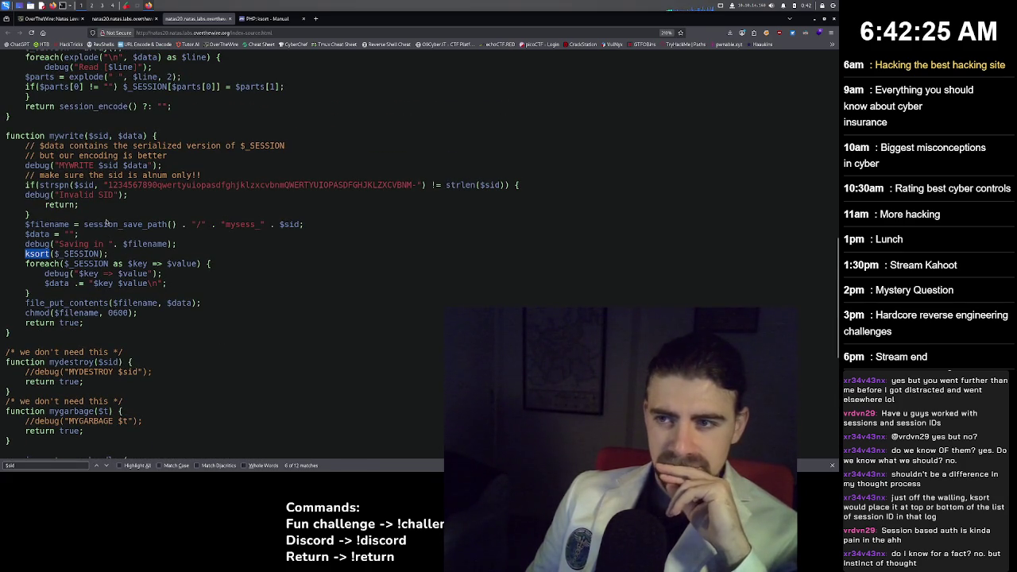
{"action": "scroll", "coordinate": [106, 224], "scroll_direction": "up", "scroll_amount": 2}
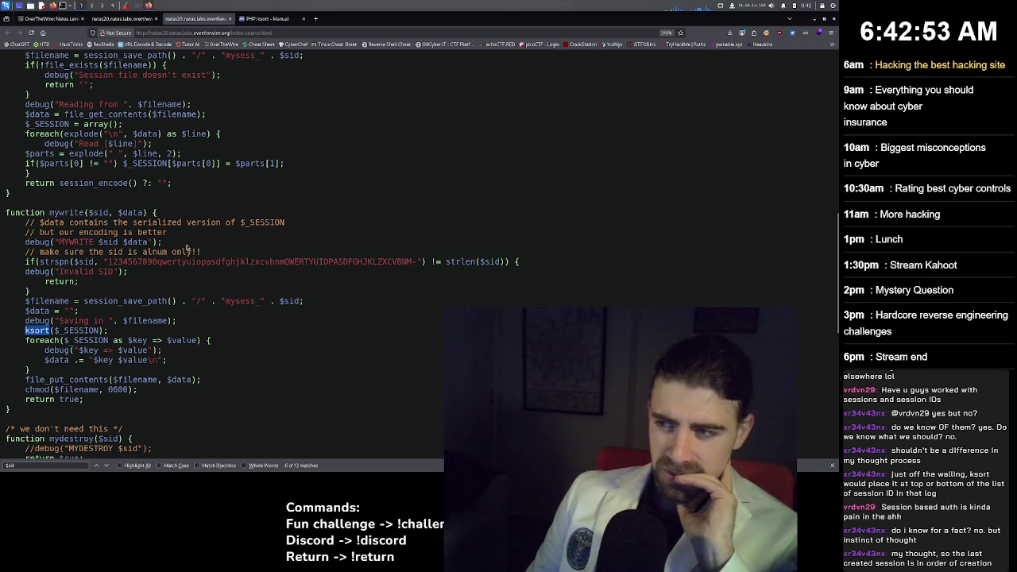
{"action": "scroll", "coordinate": [231, 232], "scroll_direction": "up", "scroll_amount": 4}
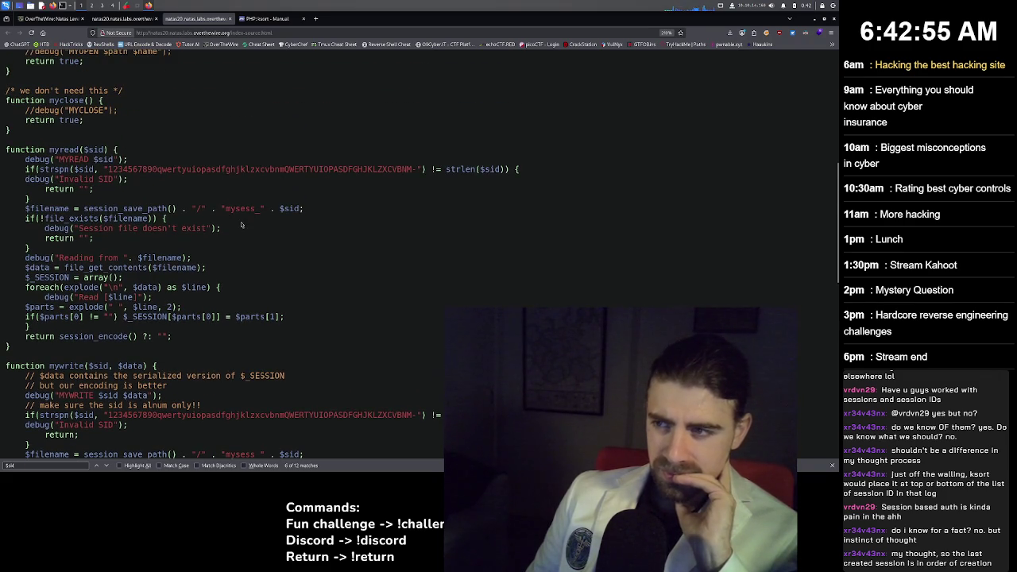
{"action": "scroll", "coordinate": [252, 157], "scroll_direction": "down", "scroll_amount": 4}
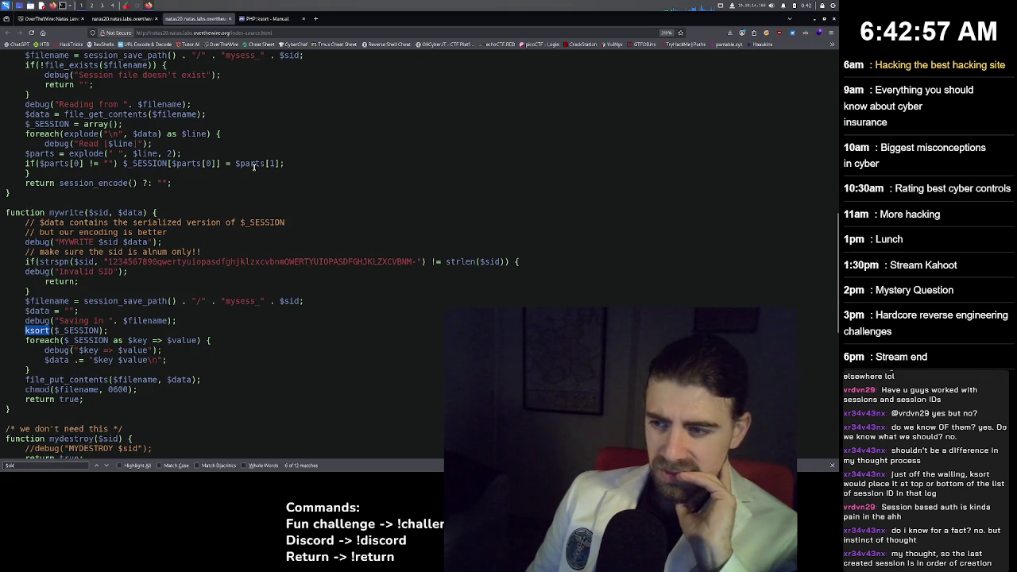
{"action": "scroll", "coordinate": [254, 166], "scroll_direction": "down", "scroll_amount": 2}
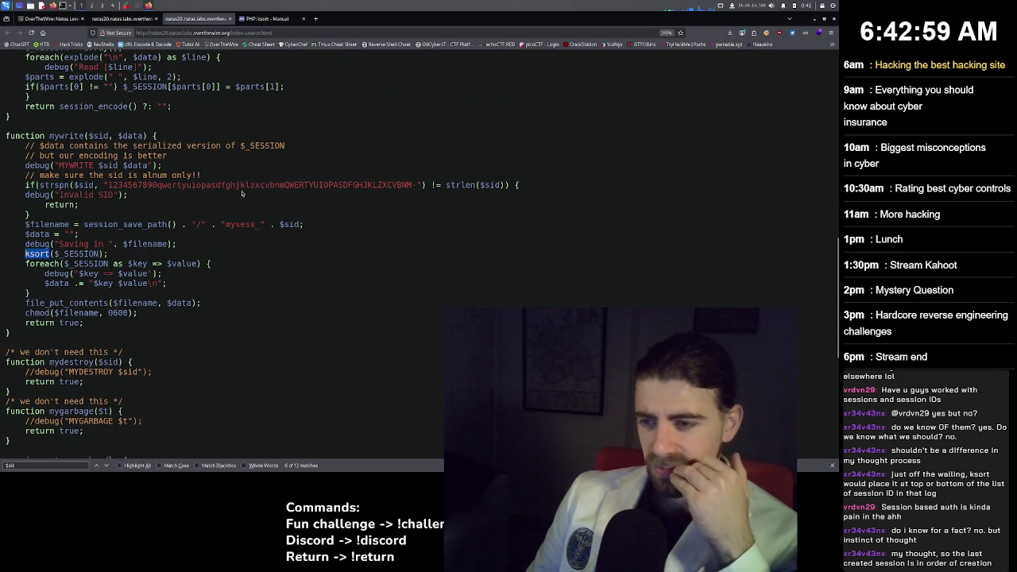
{"action": "scroll", "coordinate": [182, 226], "scroll_direction": "down", "scroll_amount": 2}
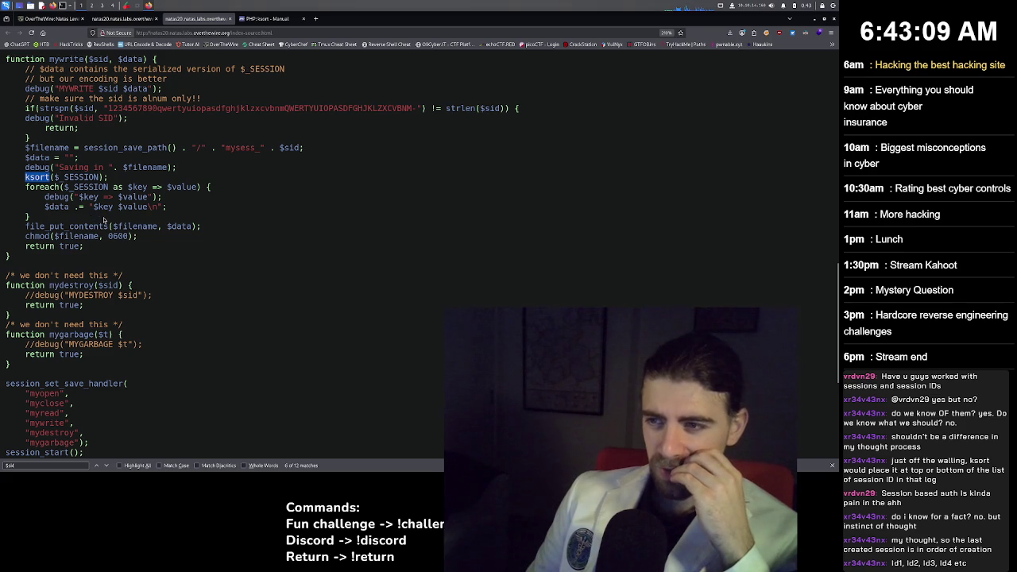
{"action": "scroll", "coordinate": [103, 220], "scroll_direction": "down", "scroll_amount": 4}
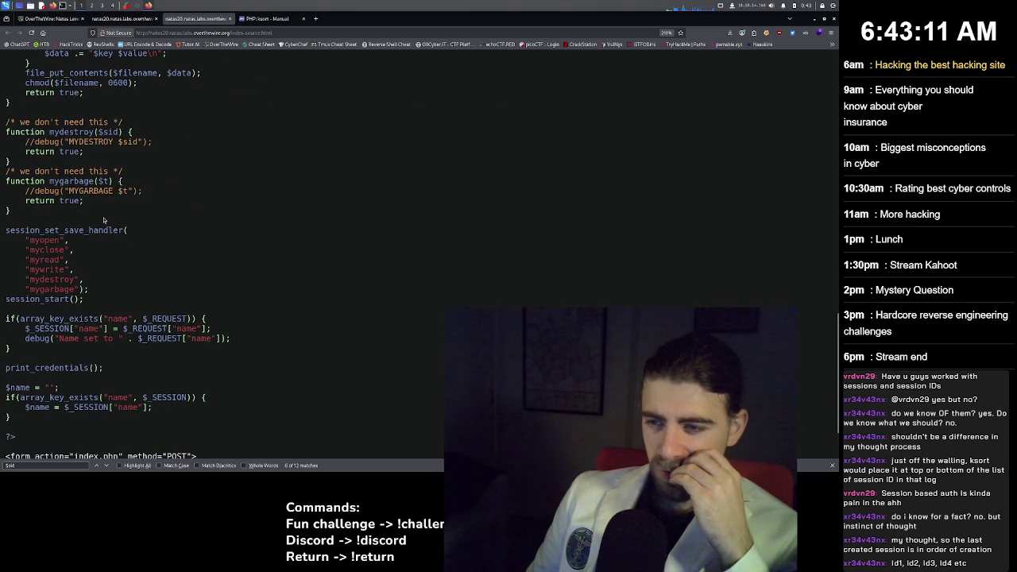
{"action": "scroll", "coordinate": [103, 220], "scroll_direction": "down", "scroll_amount": 2}
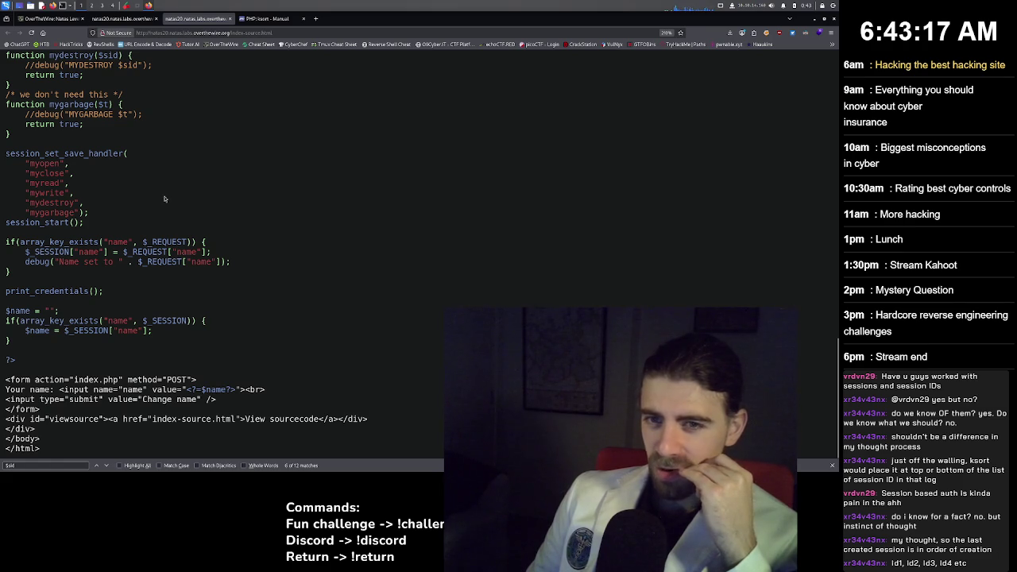
{"action": "scroll", "coordinate": [167, 198], "scroll_direction": "up", "scroll_amount": 6}
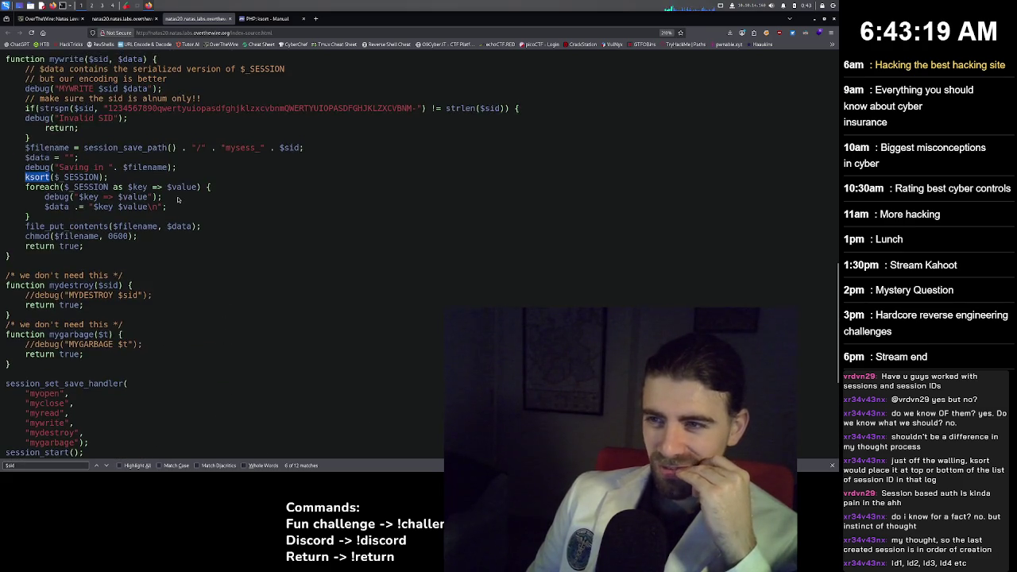
{"action": "scroll", "coordinate": [178, 199], "scroll_direction": "up", "scroll_amount": 15}
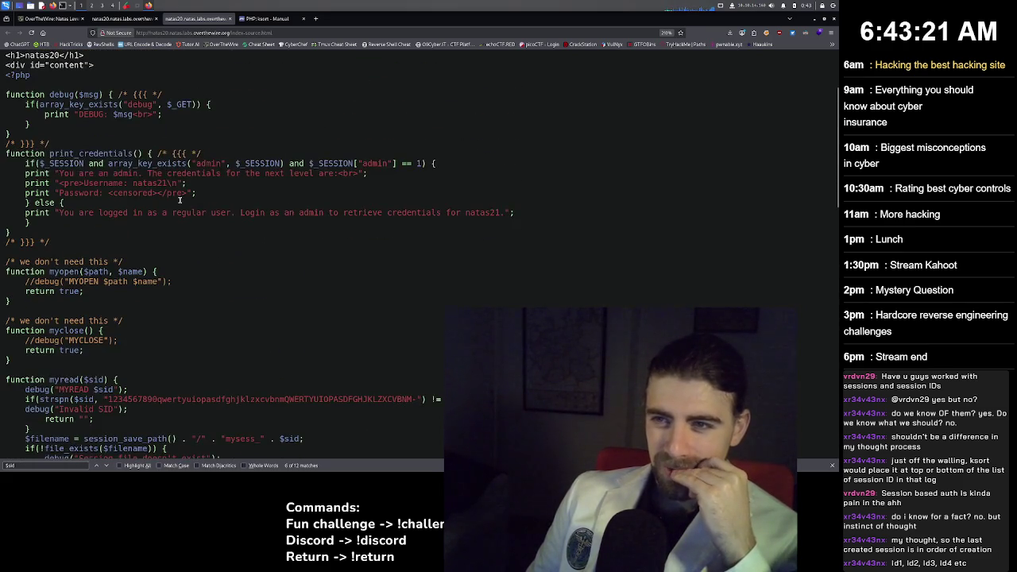
{"action": "scroll", "coordinate": [179, 199], "scroll_direction": "up", "scroll_amount": 3}
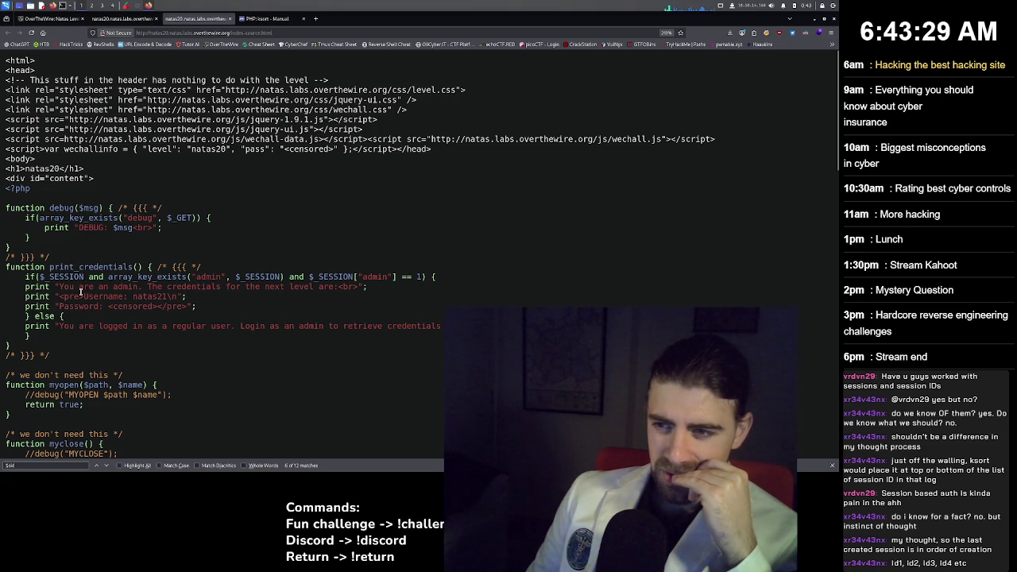
{"action": "scroll", "coordinate": [80, 291], "scroll_direction": "down", "scroll_amount": 2}
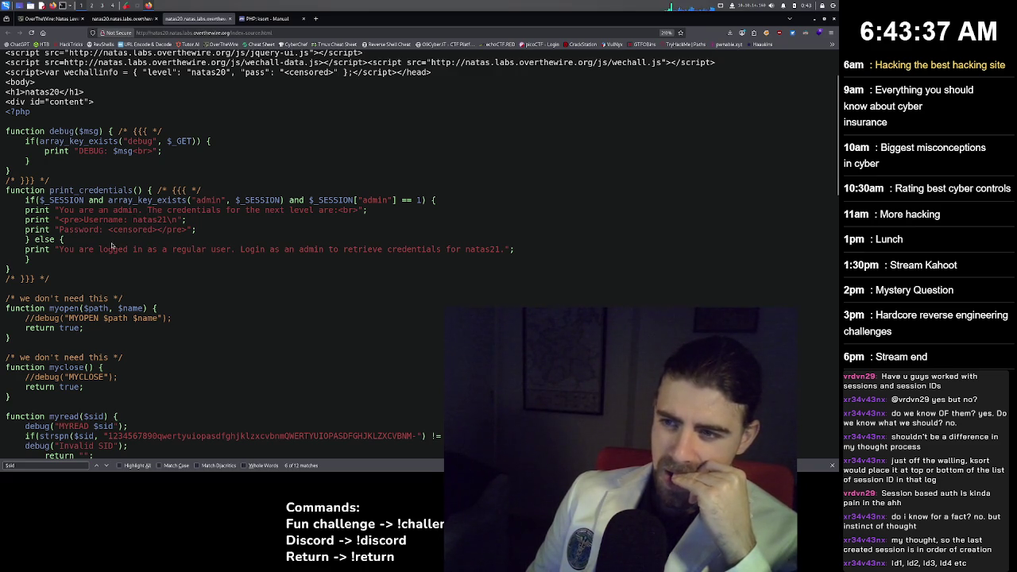
{"action": "scroll", "coordinate": [92, 271], "scroll_direction": "down", "scroll_amount": 2}
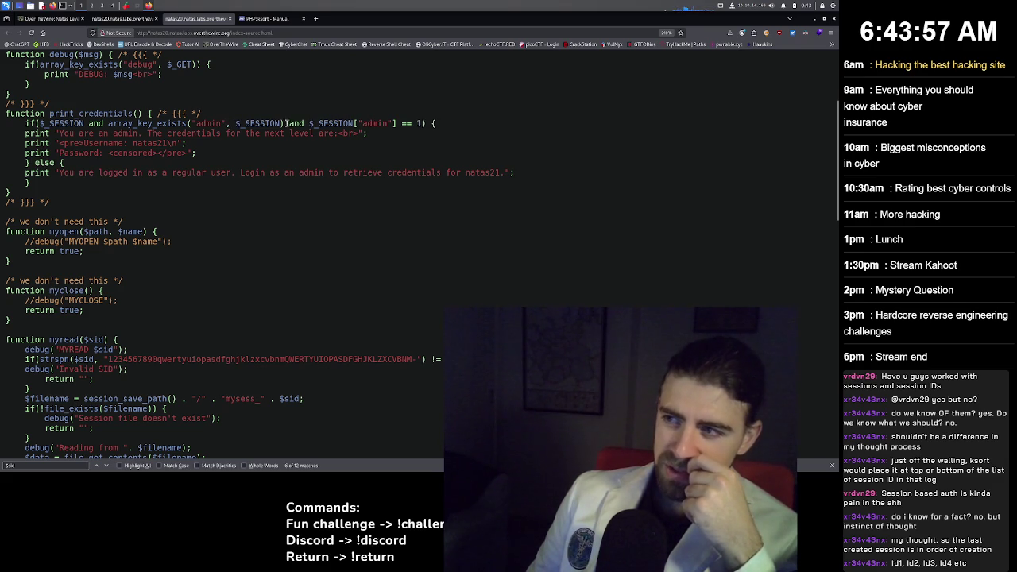
{"action": "mouse_move", "coordinate": [308, 123]}
{"action": "left_mouse_down"}
{"action": "mouse_move", "coordinate": [25, 123]}
{"action": "mouse_move", "coordinate": [429, 123]}
{"action": "left_mouse_up"}
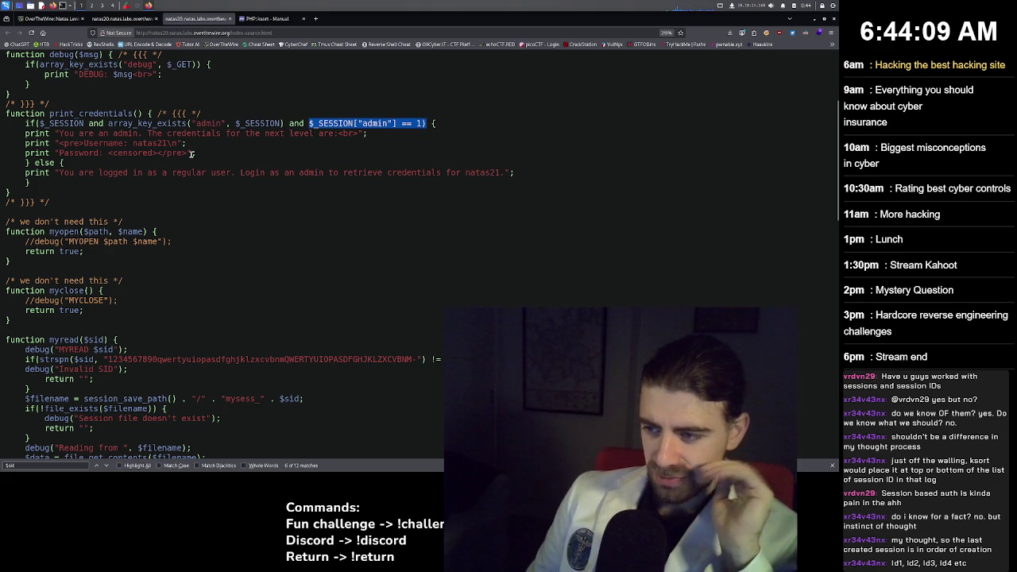
{"action": "scroll", "coordinate": [192, 153], "scroll_direction": "down", "scroll_amount": 2}
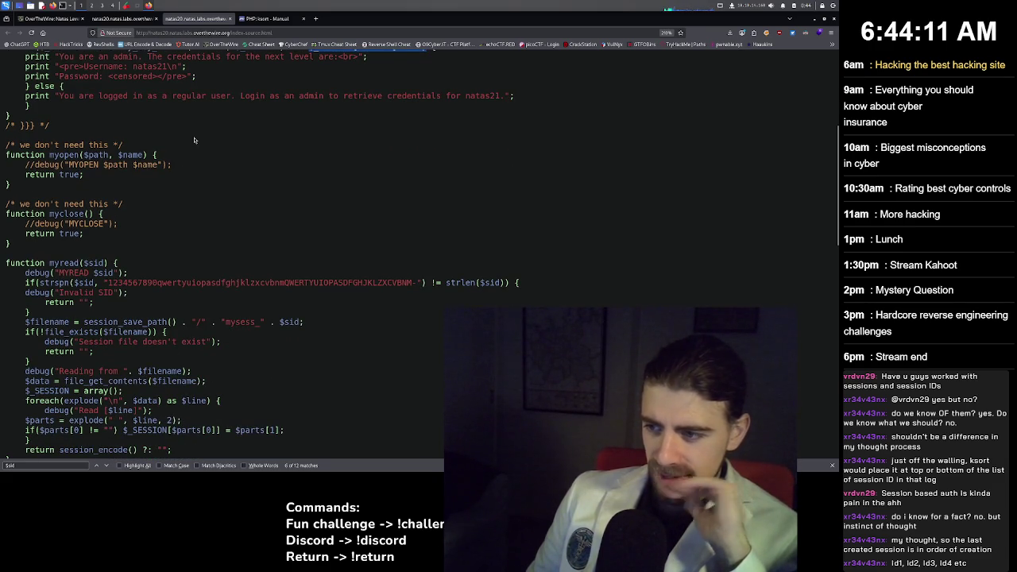
{"action": "scroll", "coordinate": [194, 140], "scroll_direction": "down", "scroll_amount": 2}
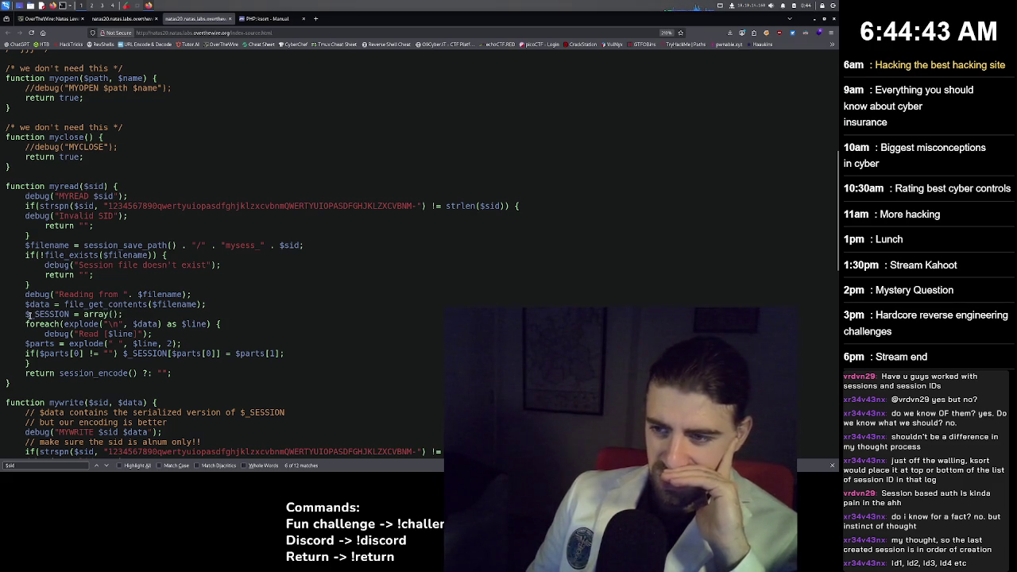
{"action": "left_click_drag", "start_coordinate": [26, 314], "coordinate": [73, 316]}
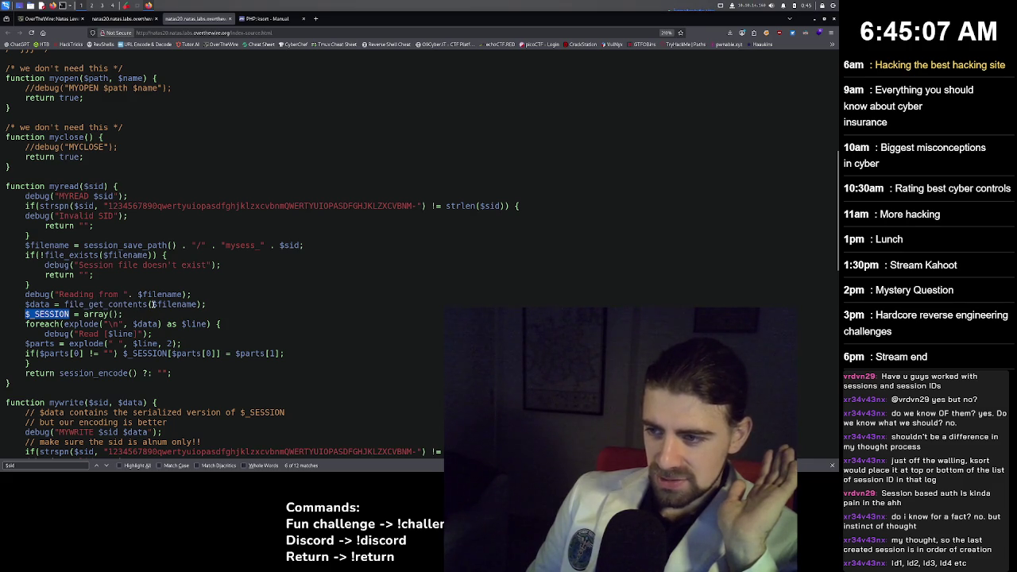
{"action": "left_click_drag", "start_coordinate": [151, 304], "coordinate": [197, 304]}
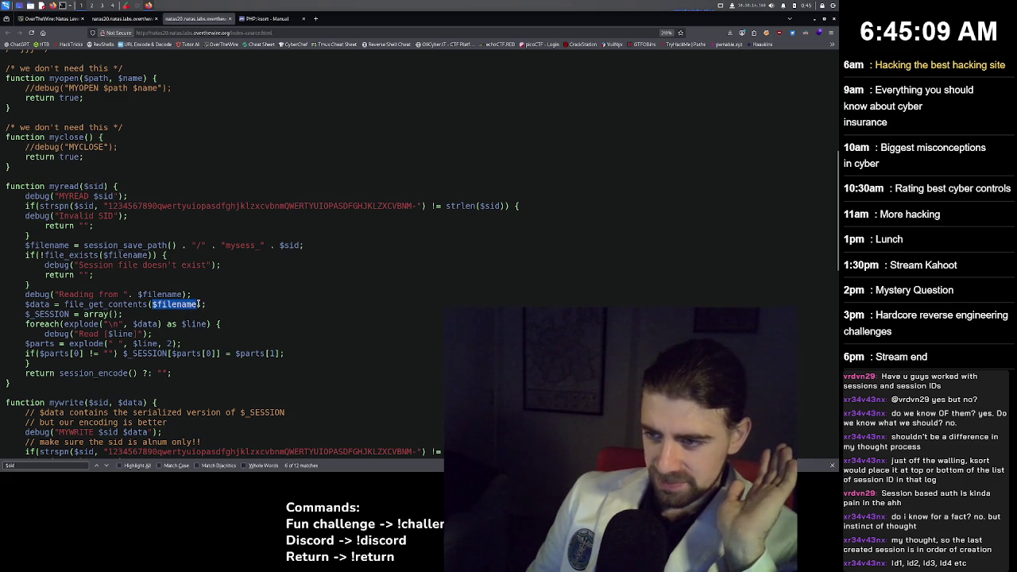
{"action": "left_click", "coordinate": [42, 306]}
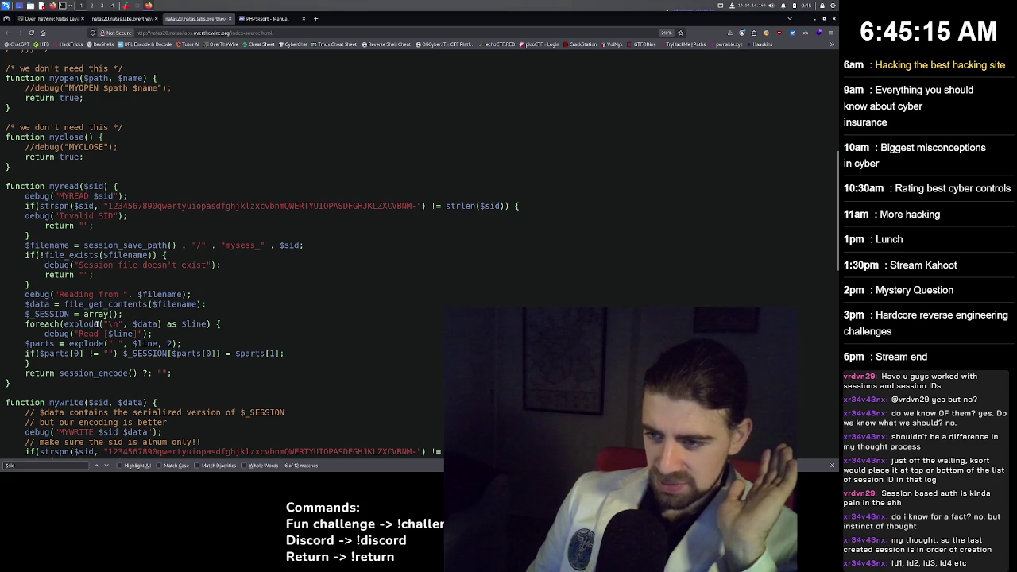
{"action": "double_click", "coordinate": [99, 325]}
{"action": "key", "text": "ctrl+c"}
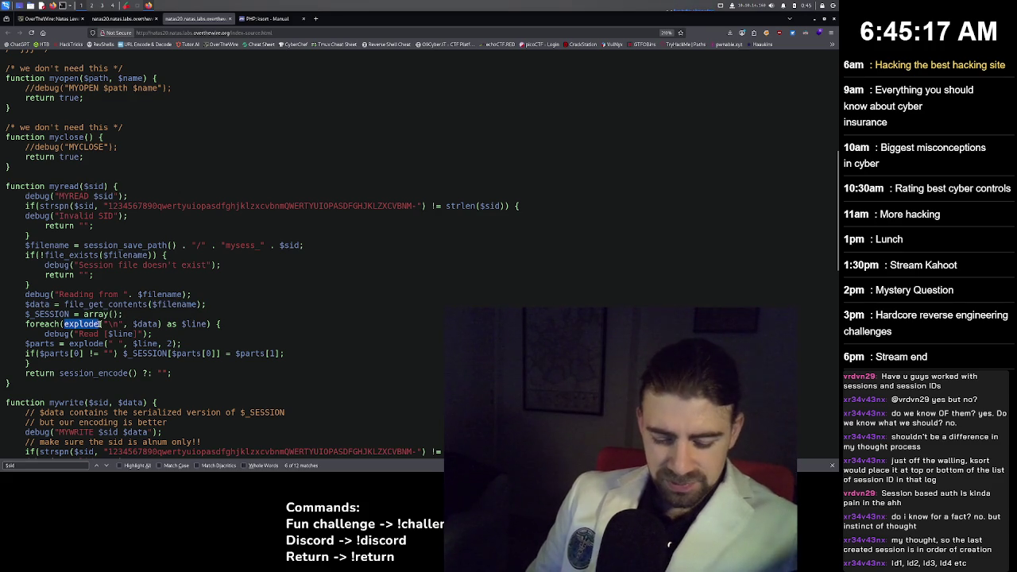
Google 'explode php function' in a new tab, then go back to the natas20 source.
{"action": "key", "text": "ctrl+t"}
{"action": "key", "text": "ctrl+v"}
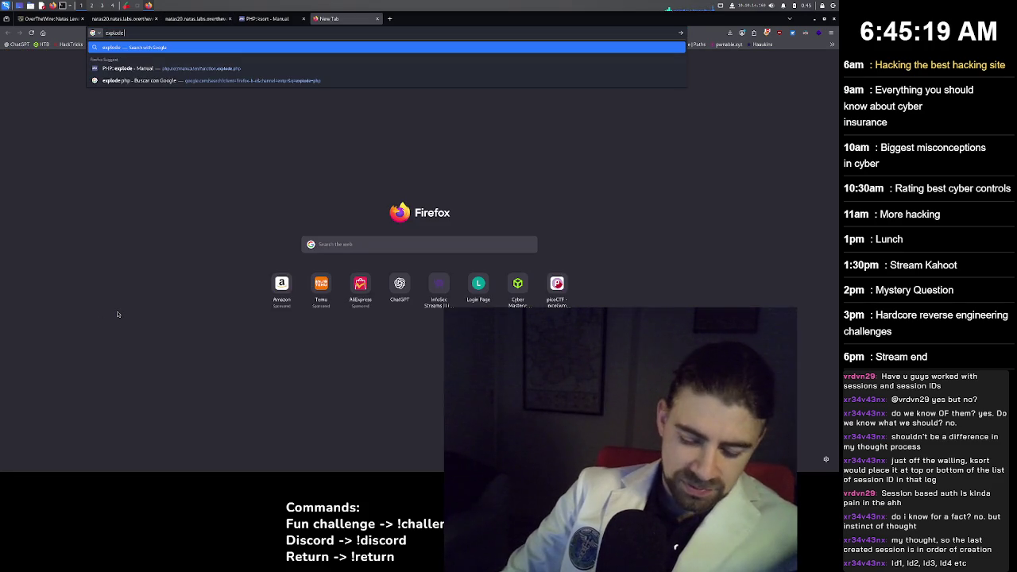
{"action": "type", "text": " php functi"}
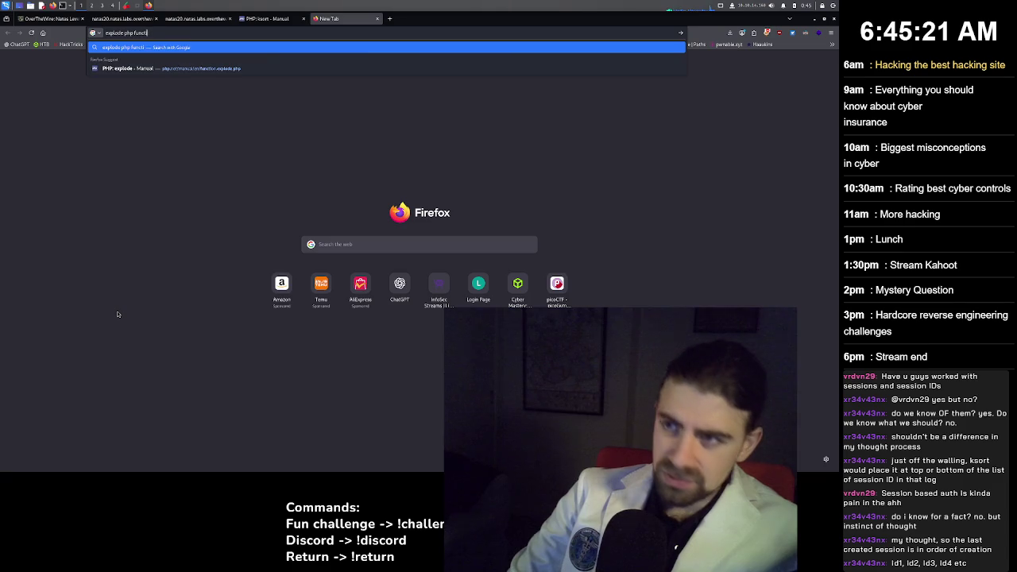
{"action": "type", "text": "on"}
{"action": "key", "text": "Return"}
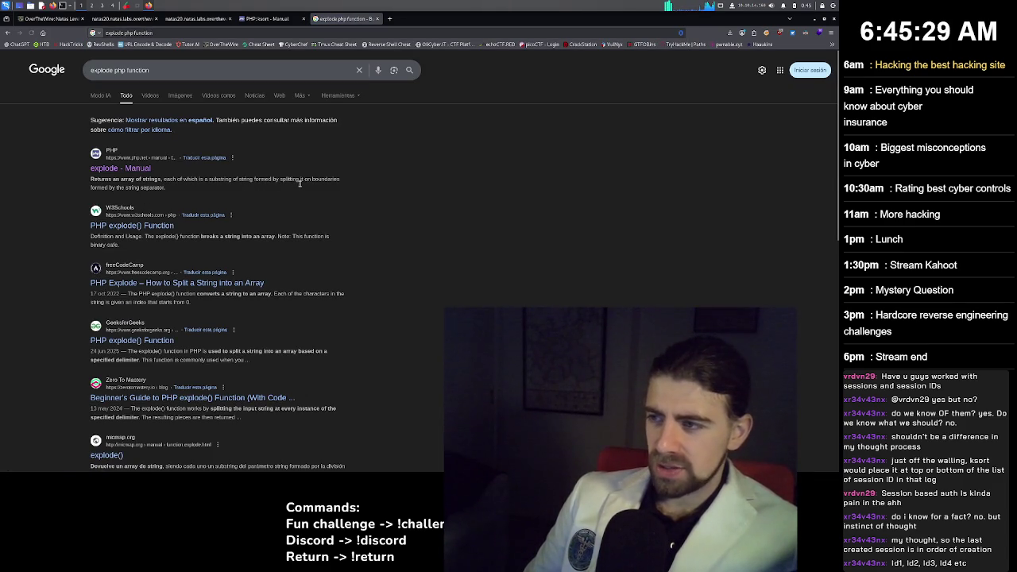
{"action": "left_click", "coordinate": [266, 18]}
{"action": "left_click", "coordinate": [206, 16]}
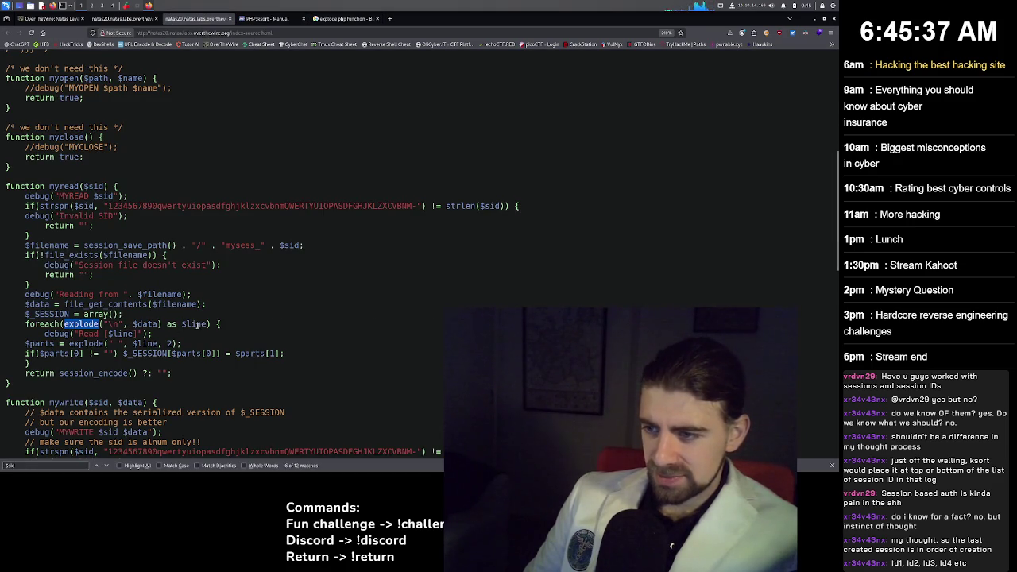
Highlight explode()'s $line and limit 2 arguments, myread's empty-string fallback, and the alphanumeric-only session id comment.
{"action": "left_click", "coordinate": [114, 324]}
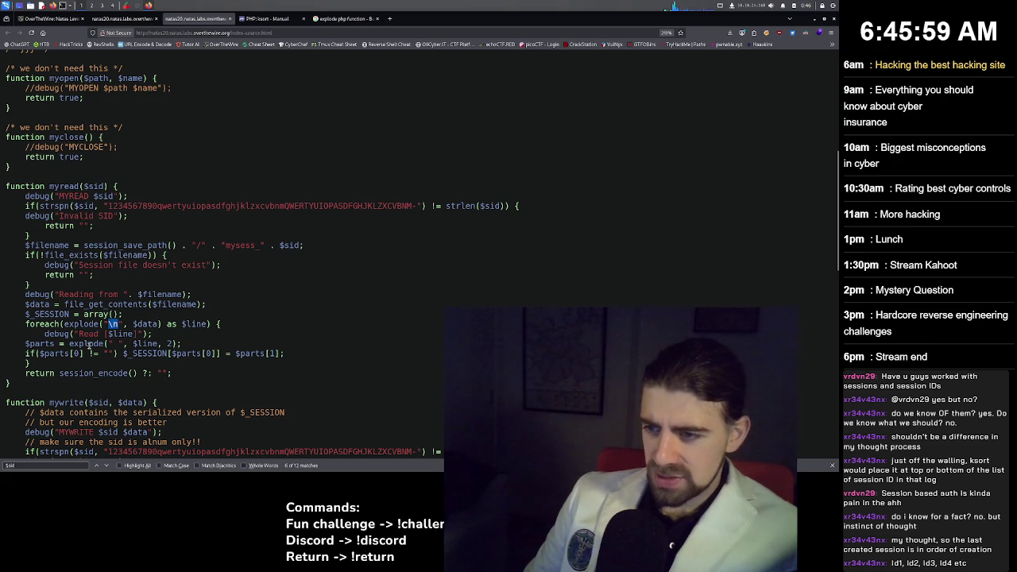
{"action": "left_click", "coordinate": [115, 345]}
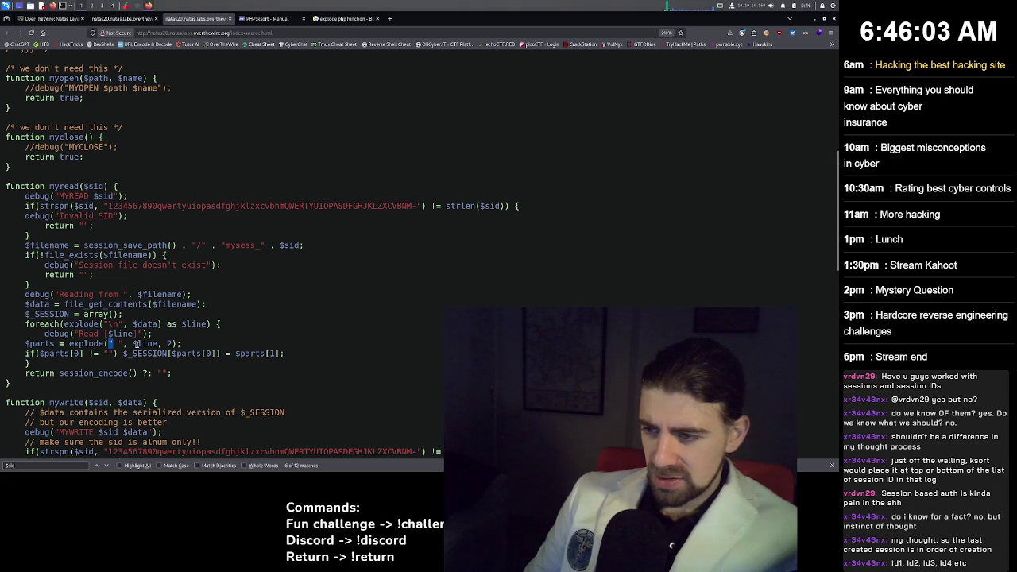
{"action": "left_click_drag", "start_coordinate": [132, 344], "coordinate": [160, 347]}
{"action": "double_click", "coordinate": [169, 343]}
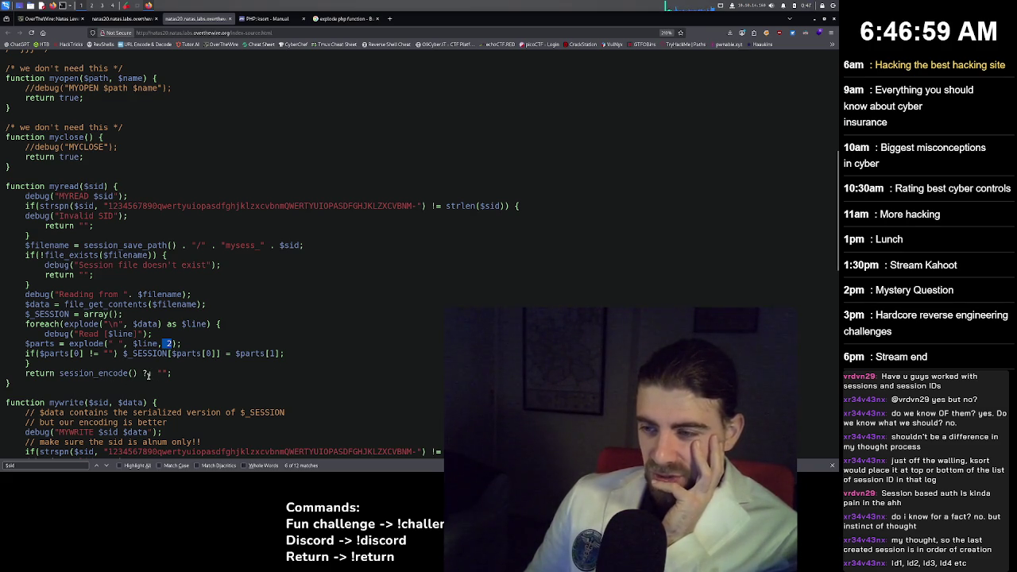
{"action": "left_click", "coordinate": [162, 373]}
{"action": "left_click_drag", "start_coordinate": [161, 373], "coordinate": [165, 374]}
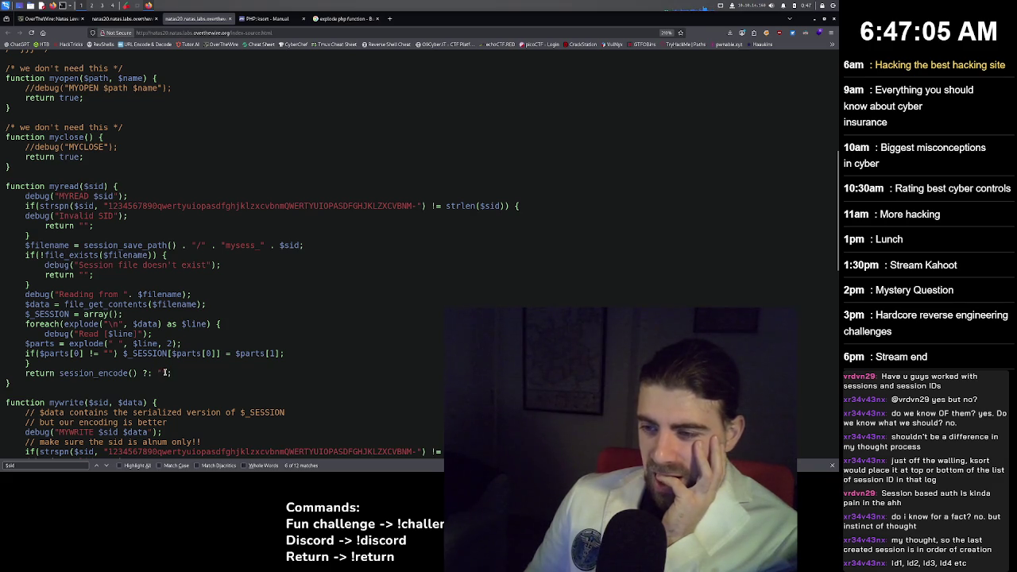
{"action": "scroll", "coordinate": [161, 366], "scroll_direction": "down", "scroll_amount": 2}
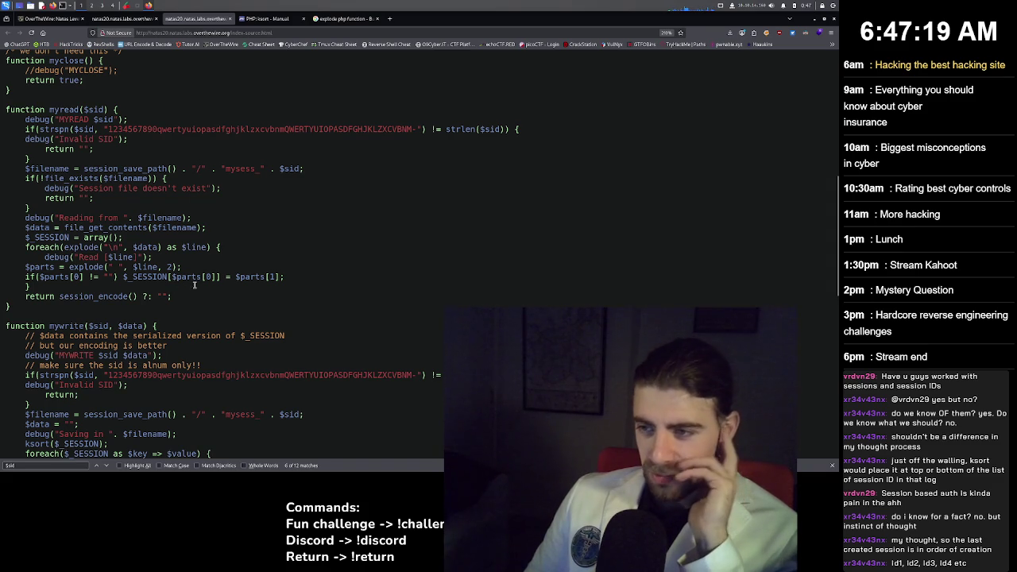
{"action": "triple_click", "coordinate": [141, 366]}
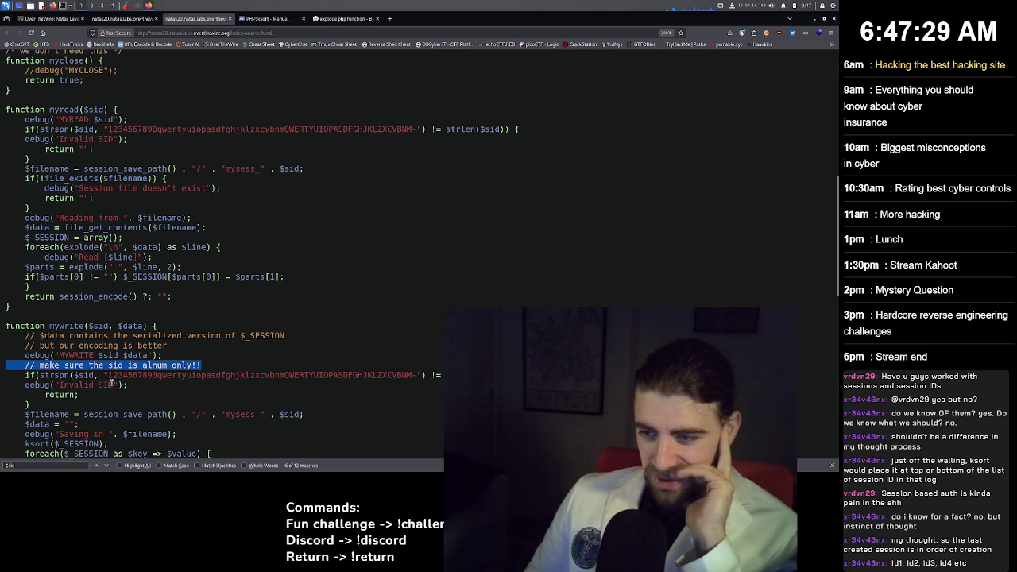
Glance at the explode search results, then scroll through the rest of the natas20 source.
{"action": "left_click", "coordinate": [340, 18]}
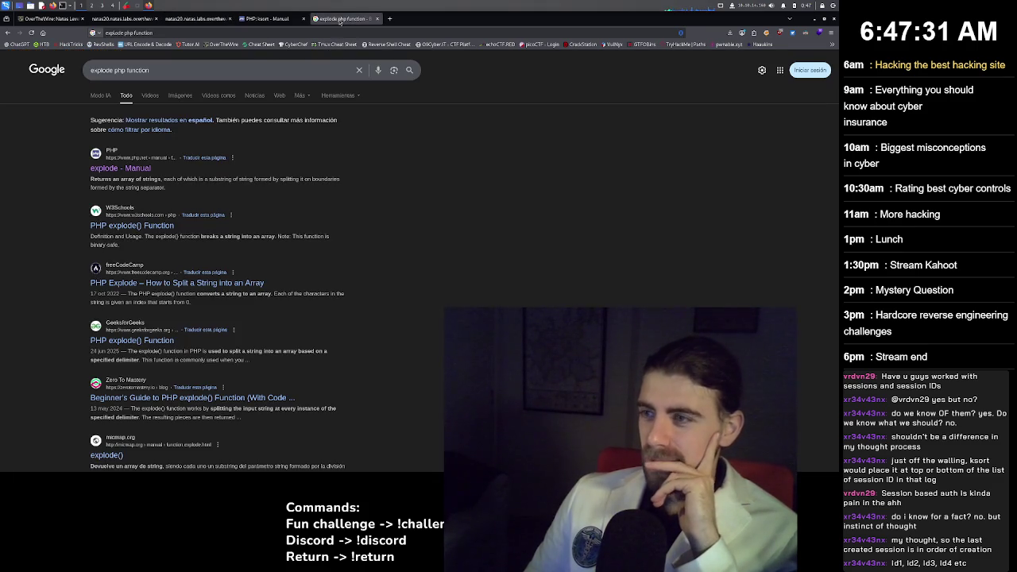
{"action": "left_click", "coordinate": [264, 18]}
{"action": "left_click", "coordinate": [210, 19]}
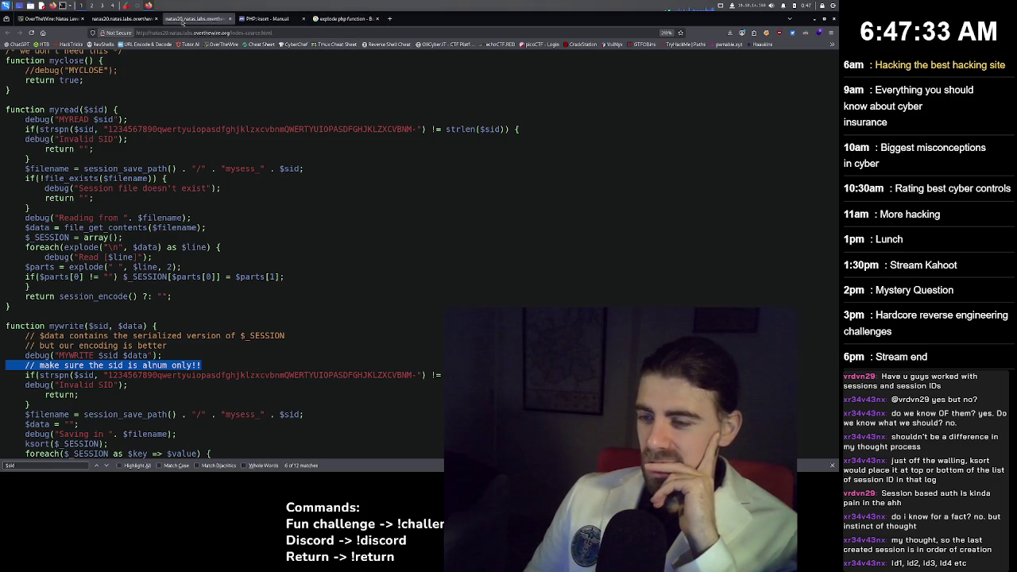
{"action": "scroll", "coordinate": [227, 169], "scroll_direction": "down", "scroll_amount": 5}
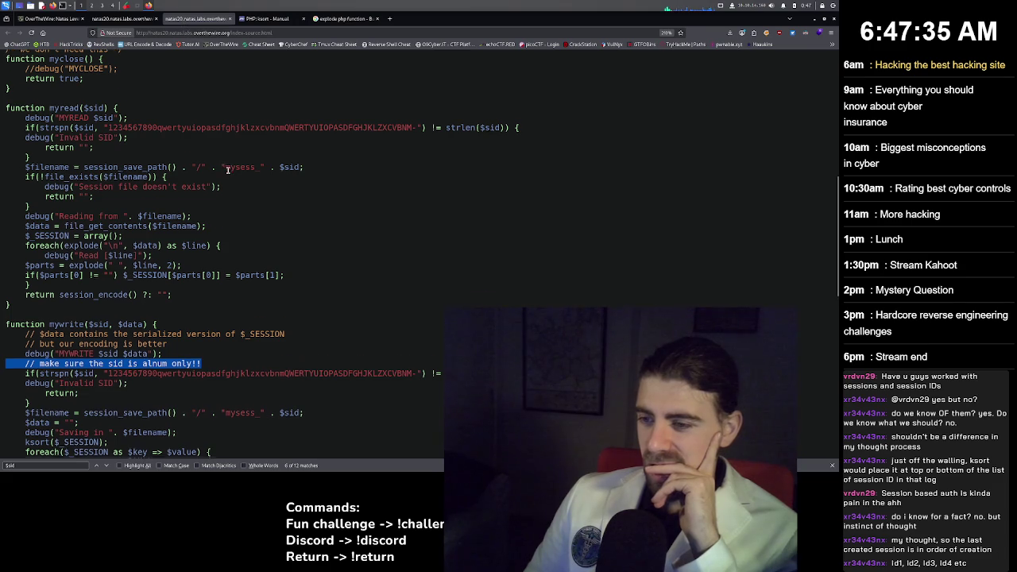
{"action": "scroll", "coordinate": [226, 167], "scroll_direction": "down", "scroll_amount": 5}
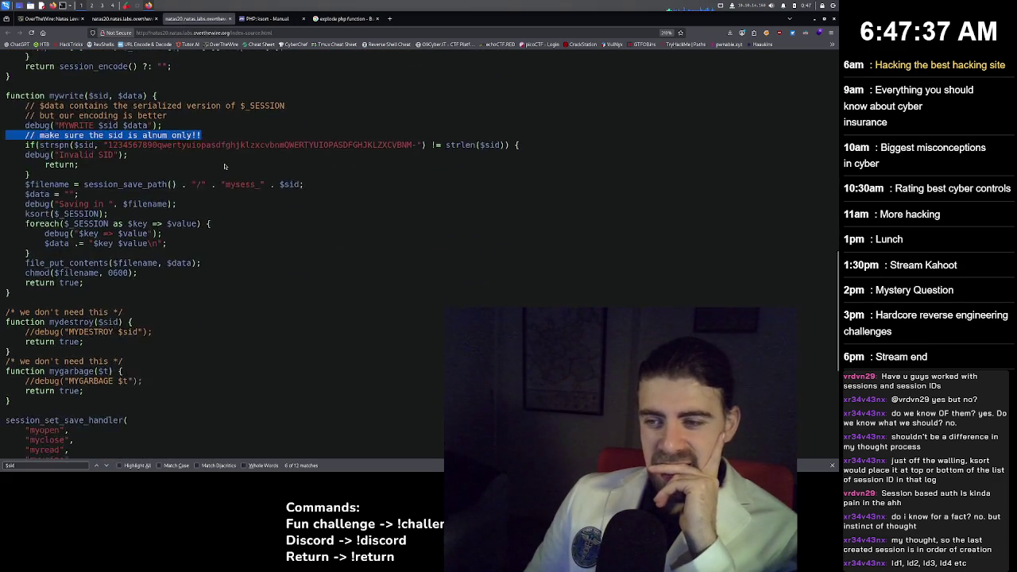
{"action": "scroll", "coordinate": [224, 166], "scroll_direction": "down", "scroll_amount": 5}
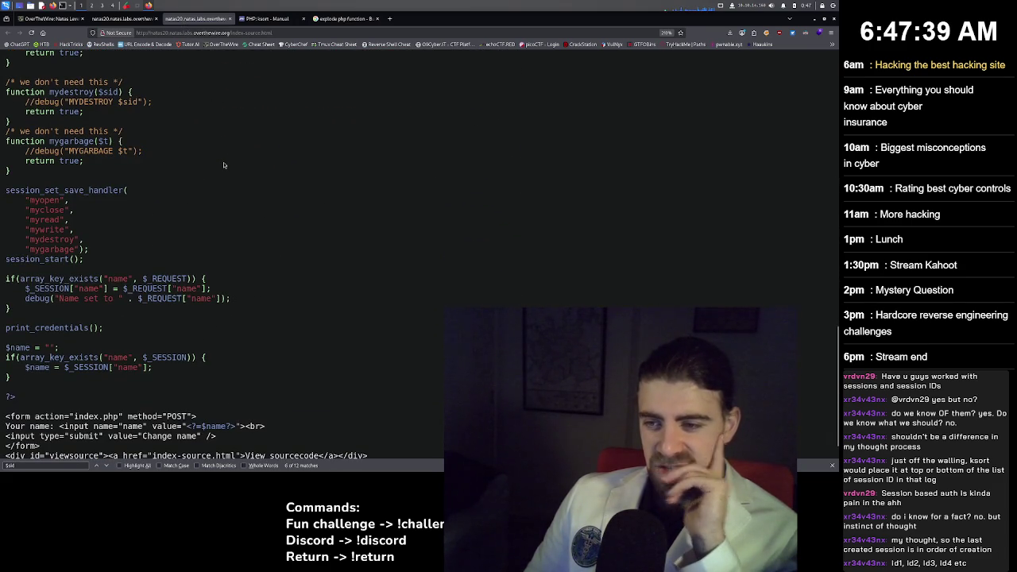
{"action": "scroll", "coordinate": [223, 165], "scroll_direction": "down", "scroll_amount": 2}
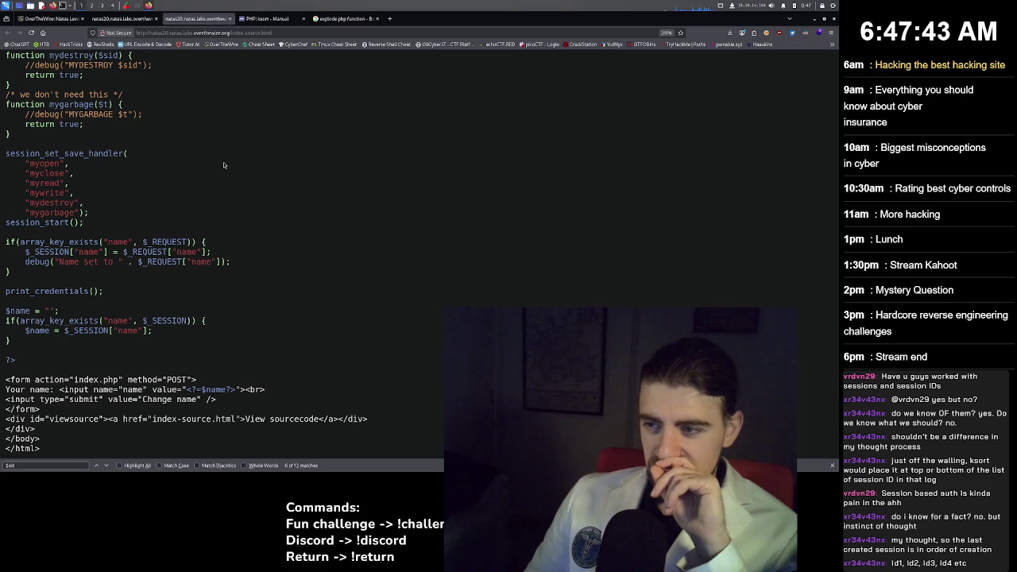
{"action": "scroll", "coordinate": [223, 165], "scroll_direction": "up", "scroll_amount": 8}
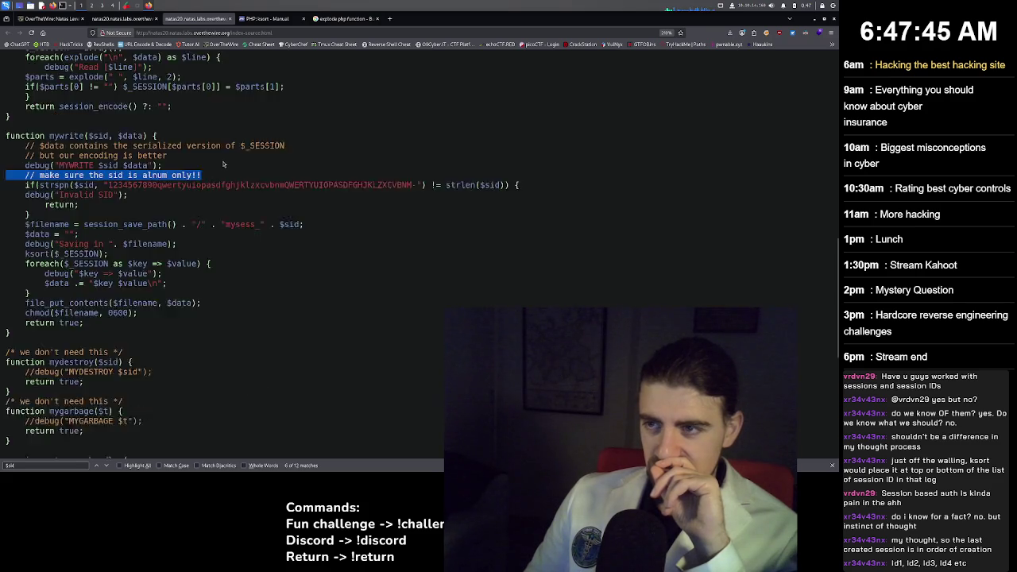
{"action": "scroll", "coordinate": [223, 164], "scroll_direction": "up", "scroll_amount": 15}
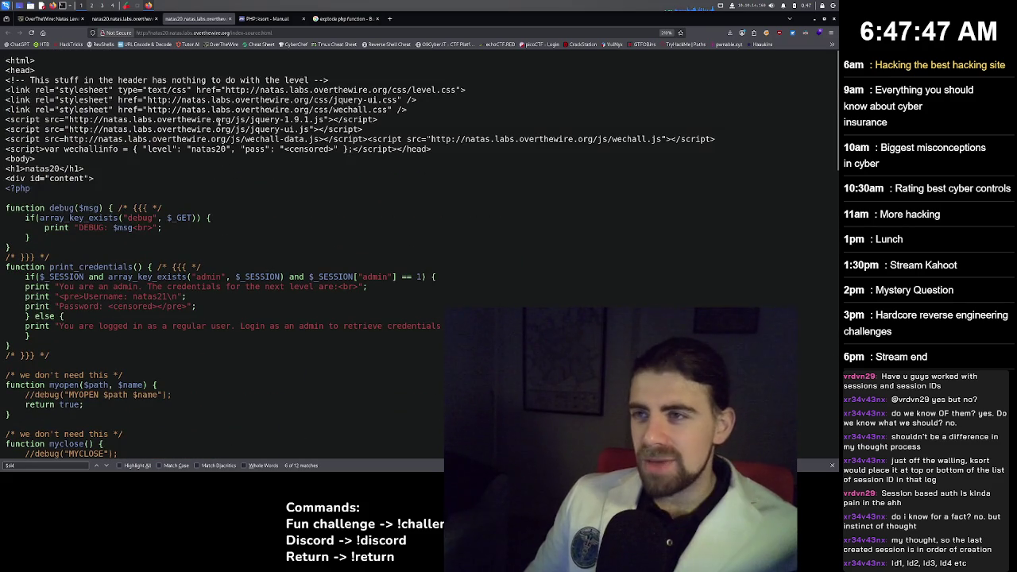
Check the cookies and level 19→20 pages, then select the entire natas20 source listing.
{"action": "left_click", "coordinate": [119, 19]}
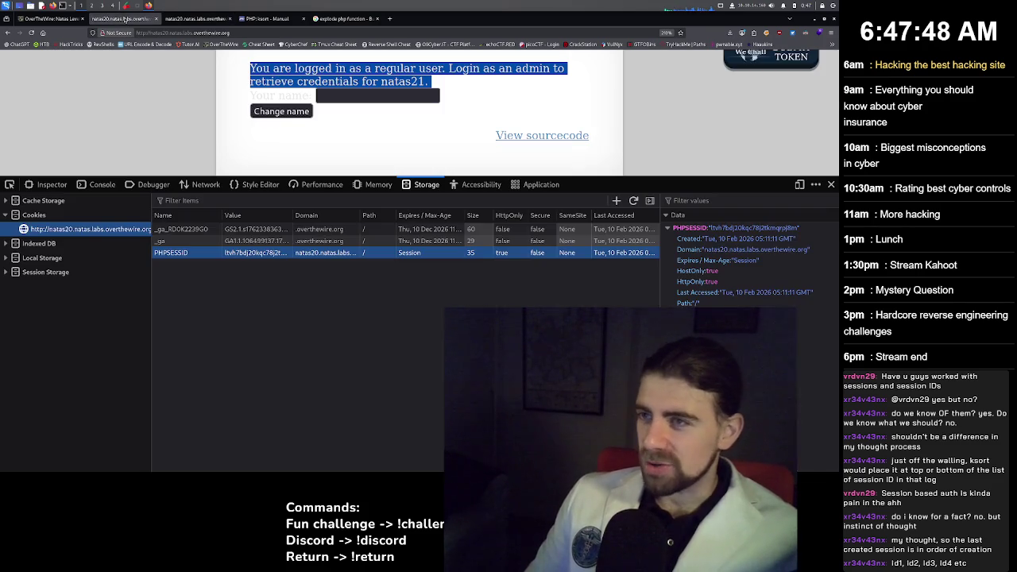
{"action": "left_click", "coordinate": [67, 18]}
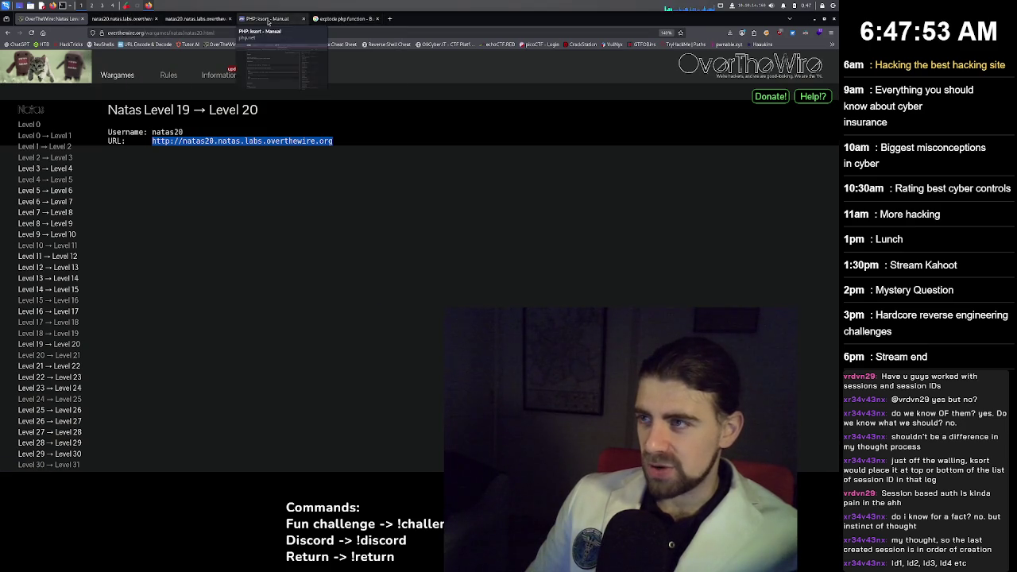
{"action": "left_click", "coordinate": [342, 18]}
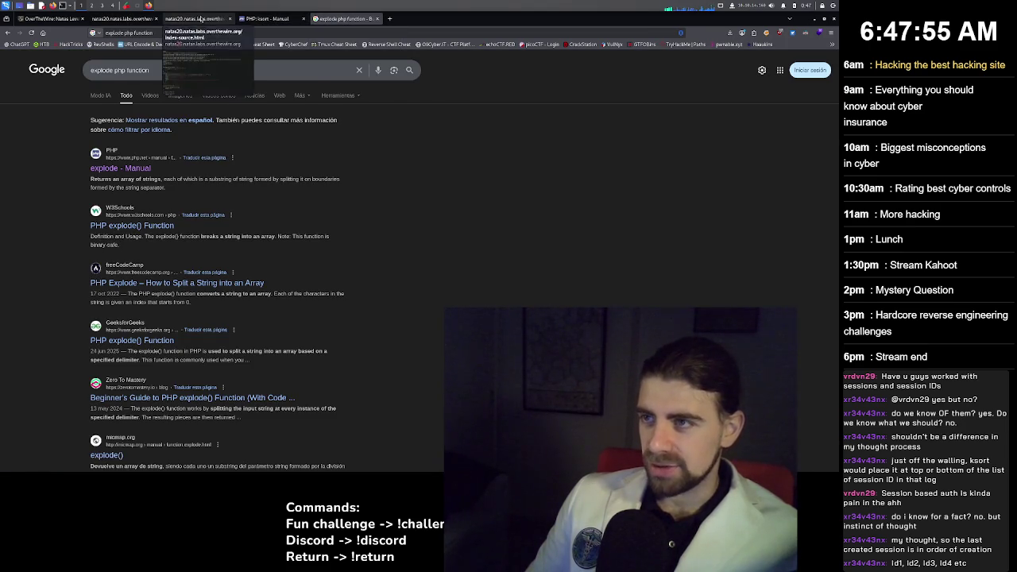
{"action": "left_click", "coordinate": [200, 18]}
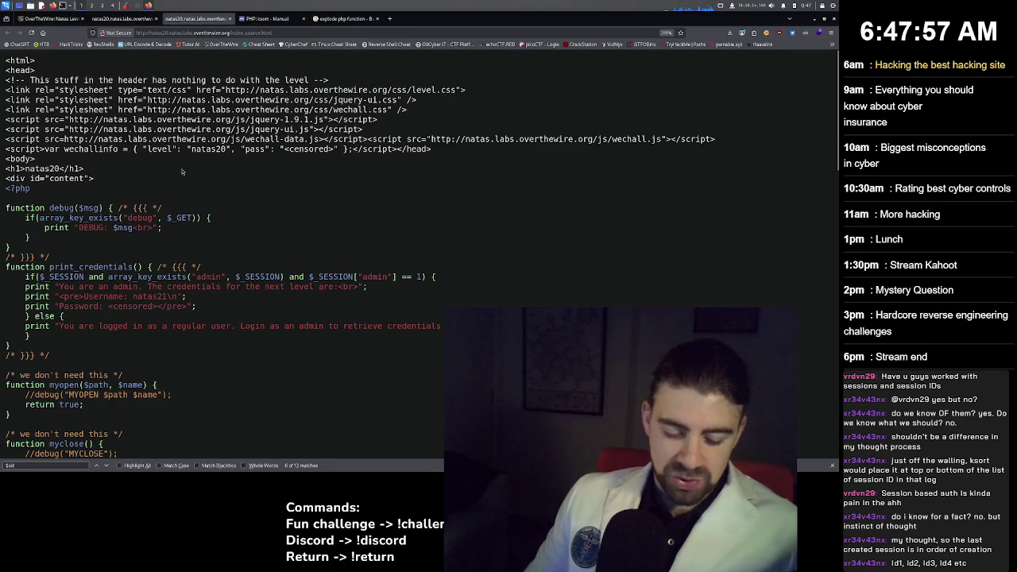
{"action": "key", "text": "ctrl+a"}
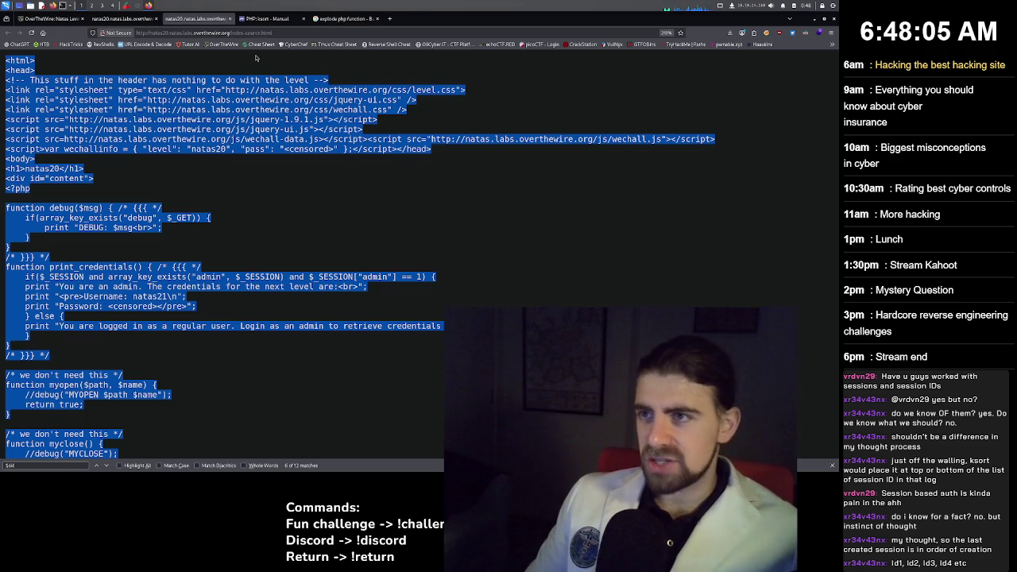
Open chatgpt.com in a new tab.
{"action": "left_click", "coordinate": [389, 19]}
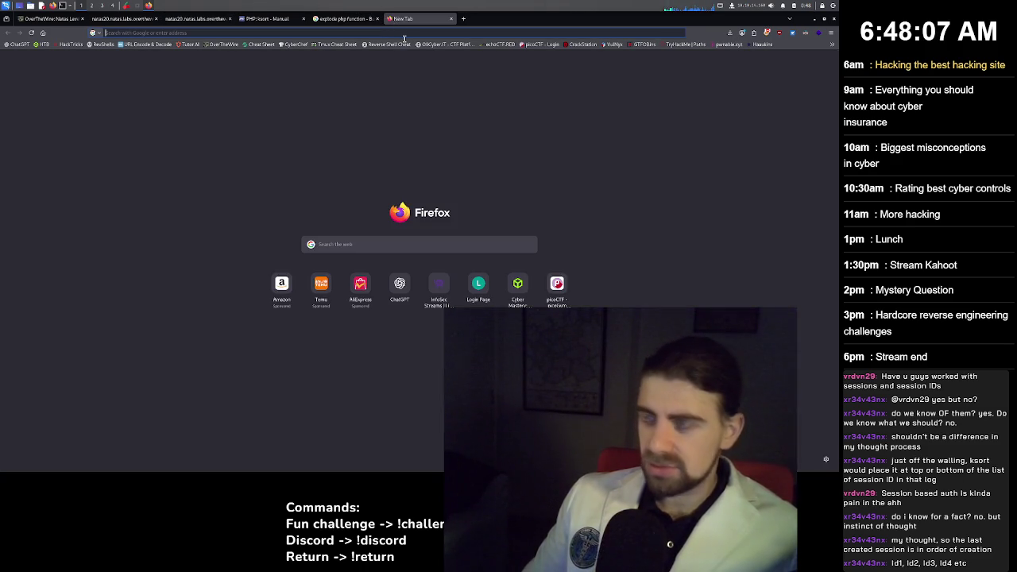
{"action": "type", "text": "chatgpt.com"}
{"action": "key", "text": "Return"}
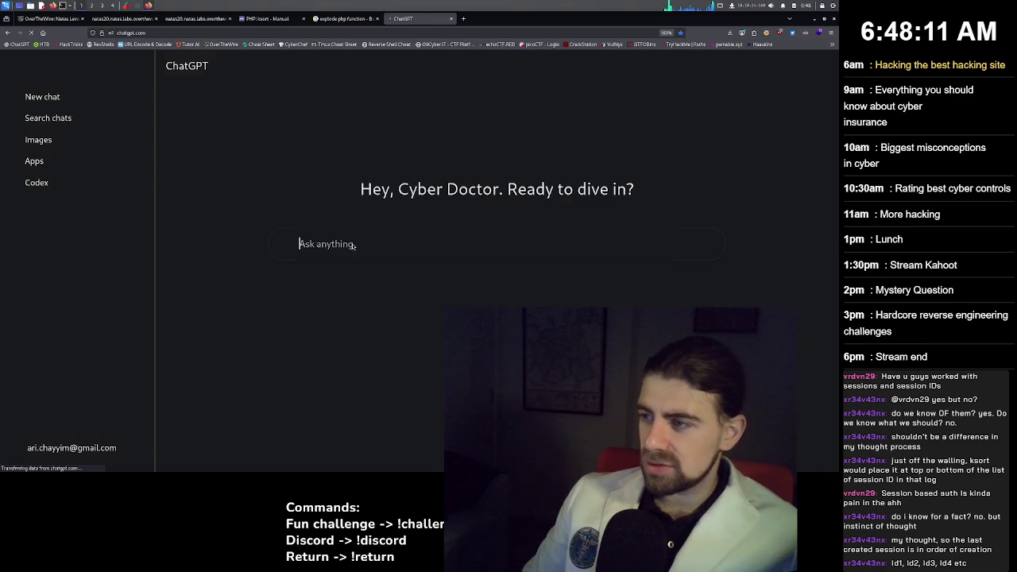
Ask ChatGPT 'Can you give a simple overview of this code' with the natas20 source pasted below.
{"action": "type", "text": "Can"}
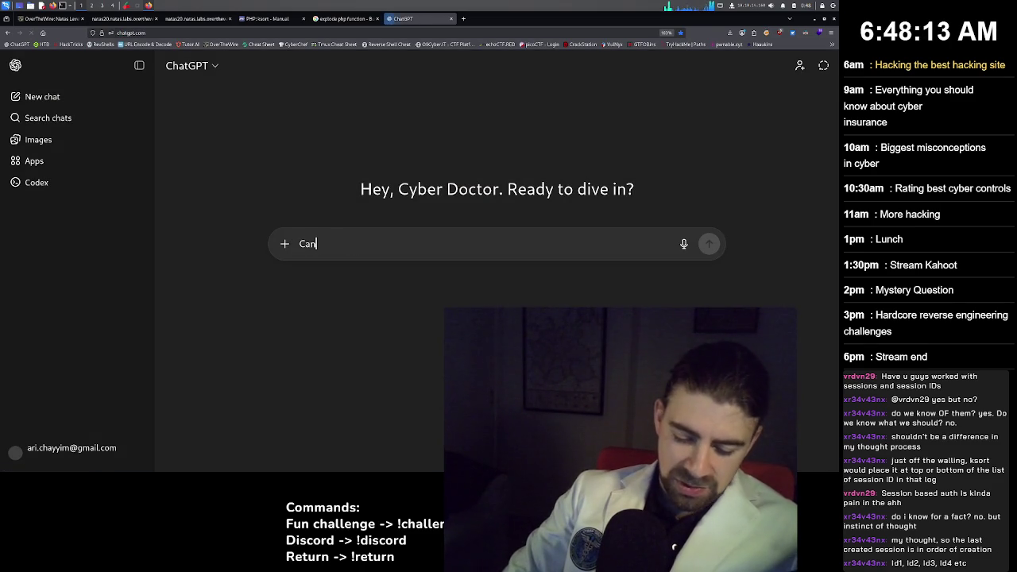
{"action": "type", "text": " you give a "}
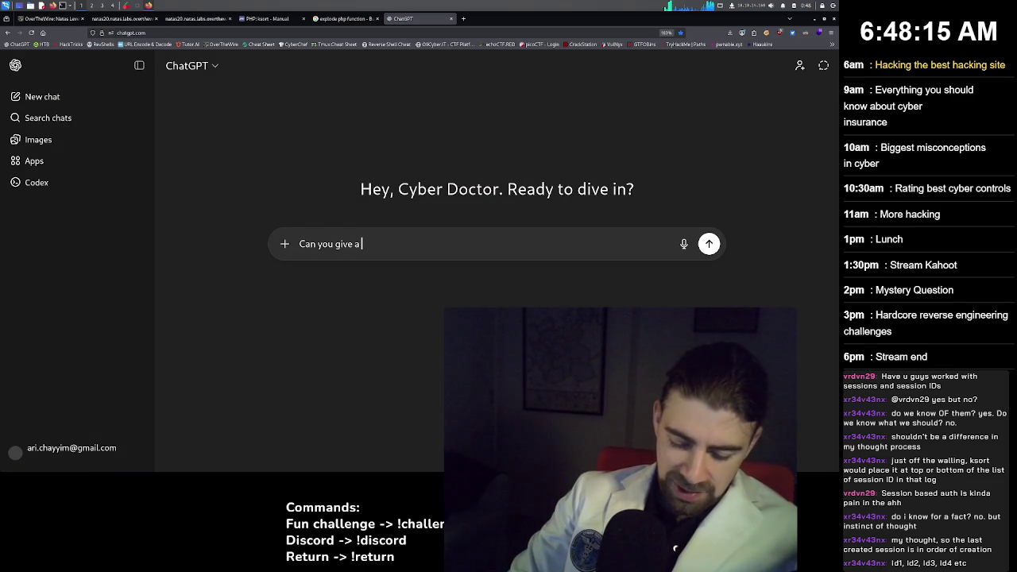
{"action": "type", "text": "brief"}
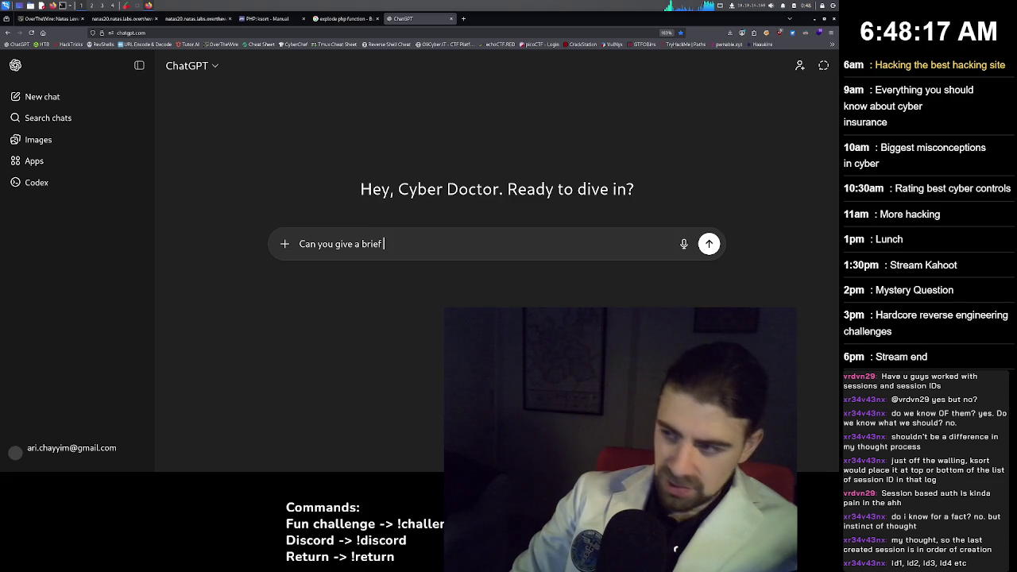
{"action": "key", "text": "BackSpace"}
{"action": "key", "text": "BackSpace"}
{"action": "key", "text": "BackSpace"}
{"action": "type", "text": "simple o"}
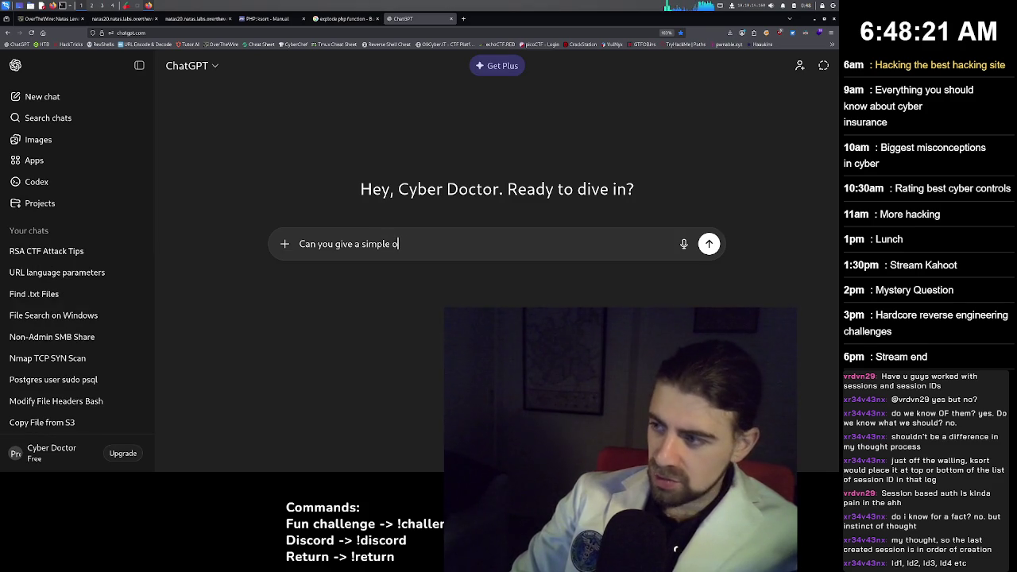
{"action": "type", "text": "ve"}
{"action": "type", "text": "rvie"}
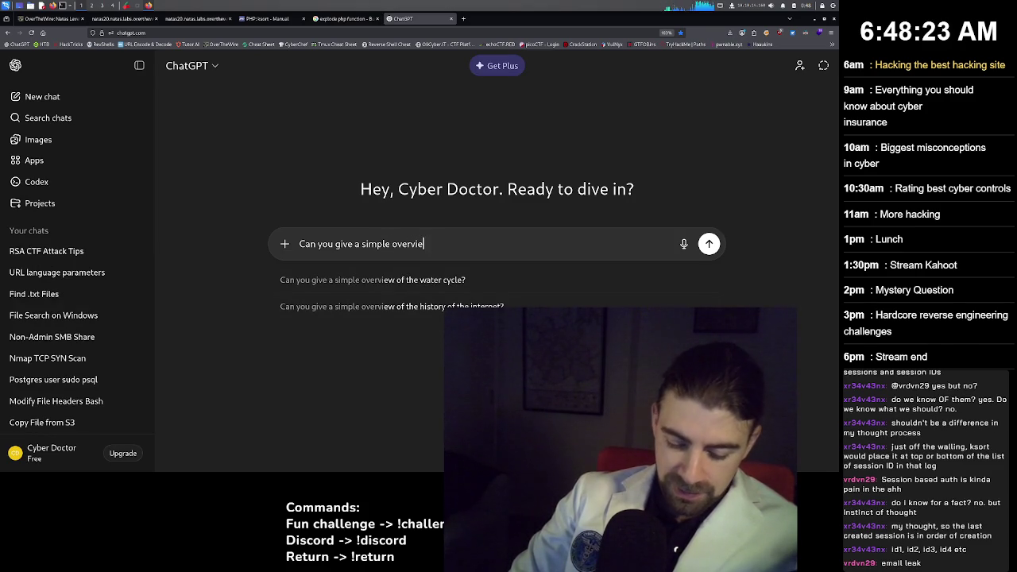
{"action": "type", "text": "w of this code"}
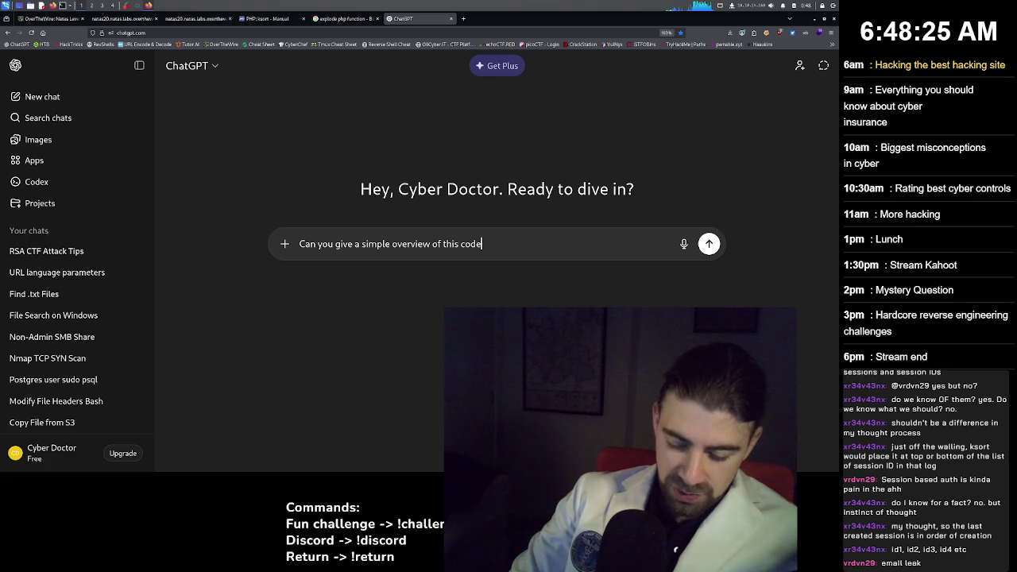
{"action": "key", "text": "shift+Return"}
{"action": "key", "text": "ctrl+v"}
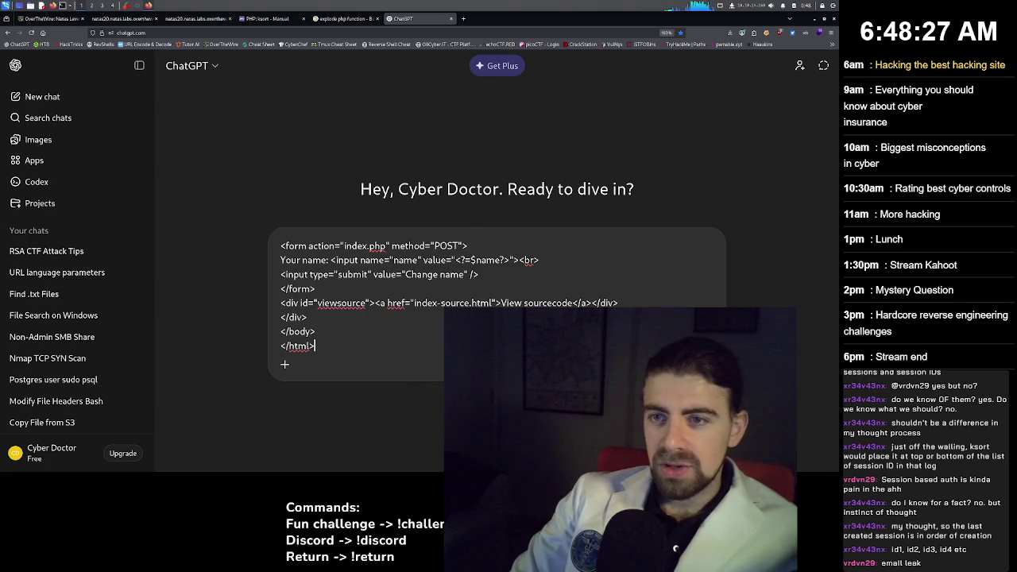
{"action": "key", "text": "Return"}
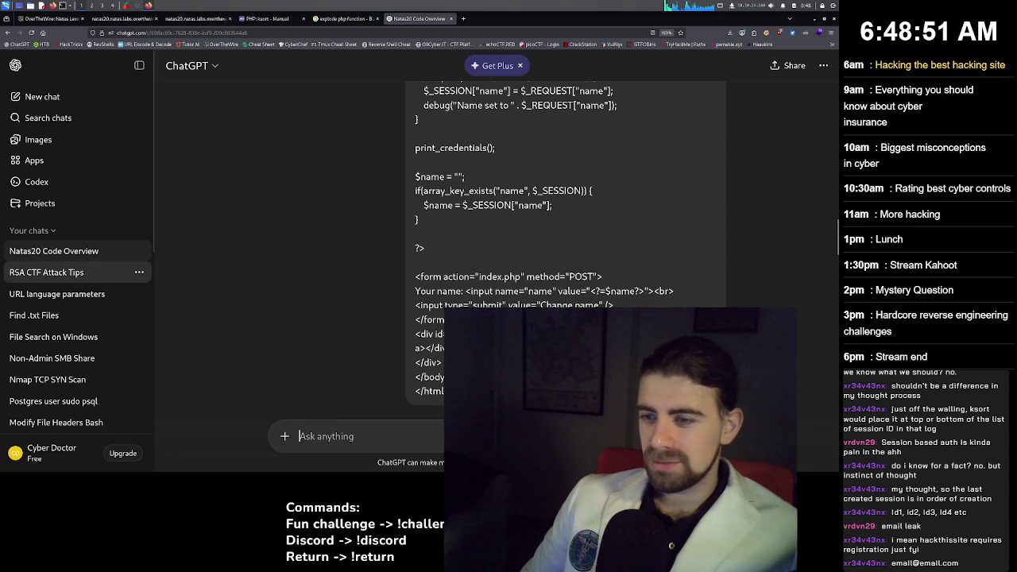
{"action": "scroll", "coordinate": [564, 238], "scroll_direction": "up", "scroll_amount": 15}
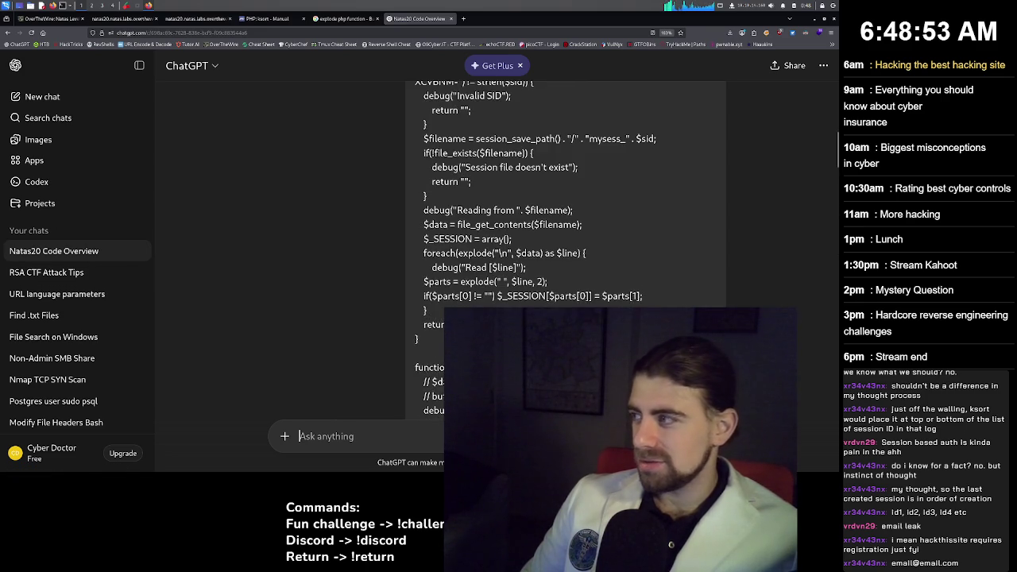
{"action": "scroll", "coordinate": [568, 247], "scroll_direction": "up", "scroll_amount": 10}
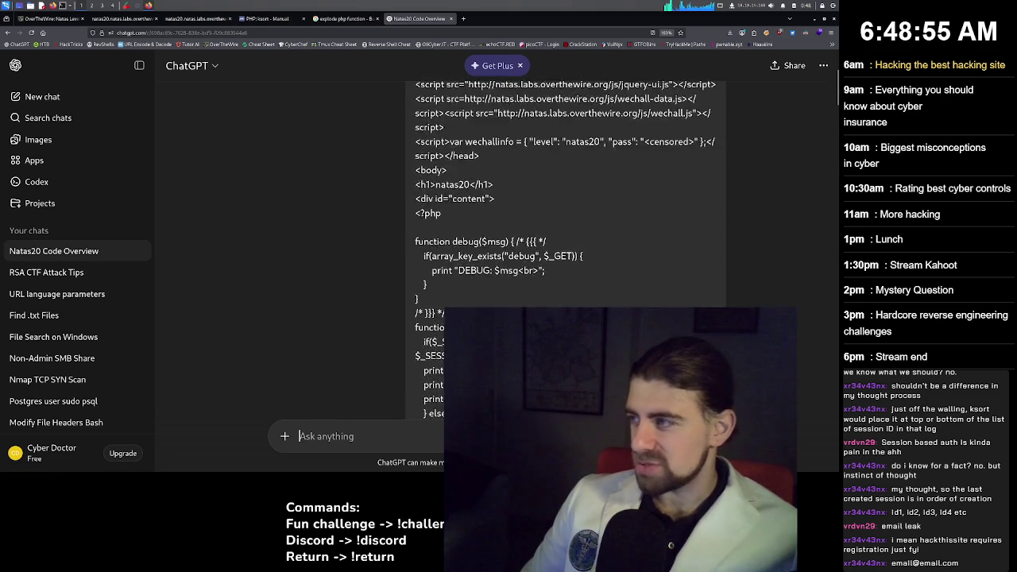
{"action": "scroll", "coordinate": [564, 239], "scroll_direction": "down", "scroll_amount": 20}
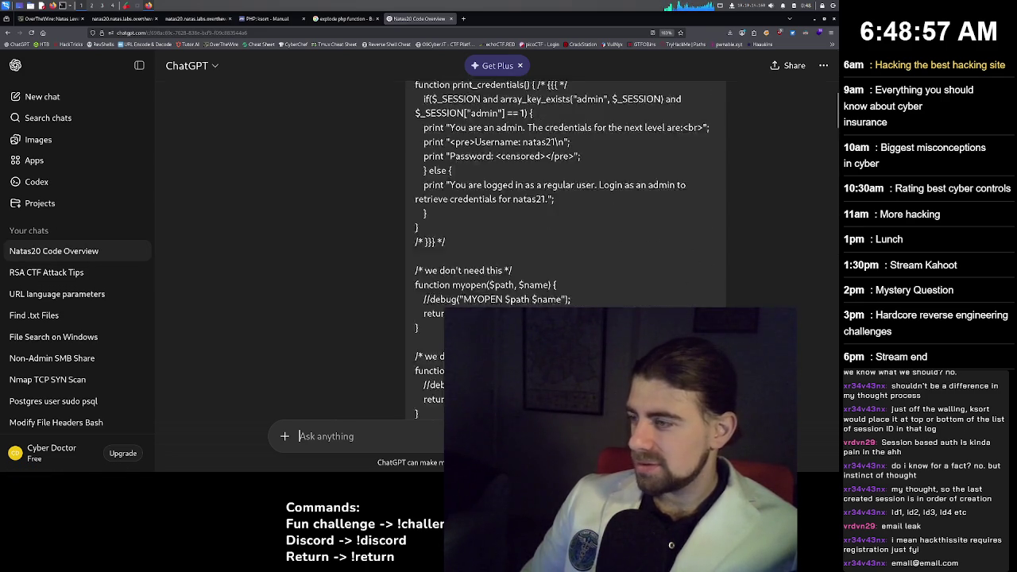
{"action": "scroll", "coordinate": [498, 252], "scroll_direction": "down", "scroll_amount": 5}
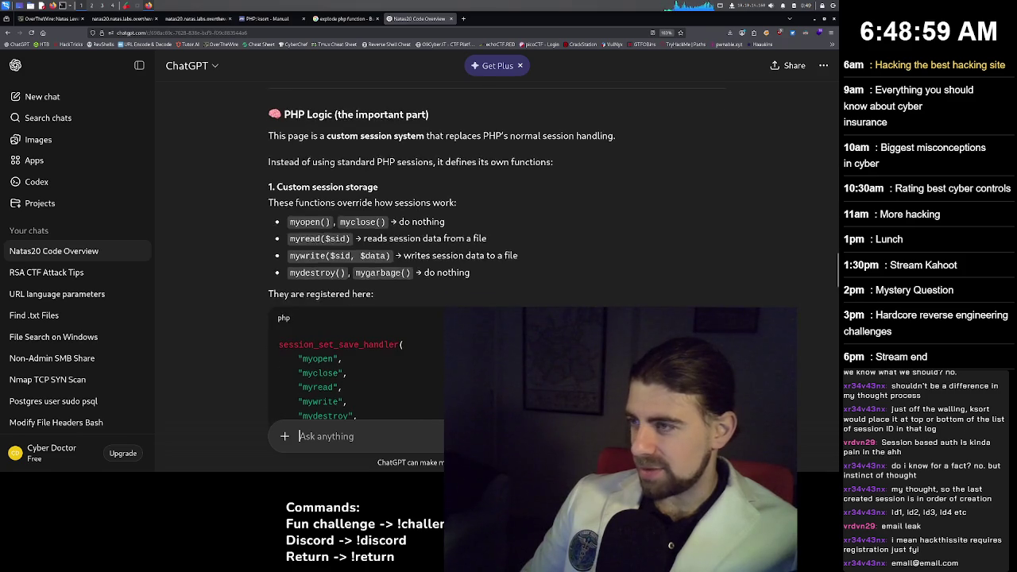
{"action": "scroll", "coordinate": [498, 252], "scroll_direction": "up", "scroll_amount": 3}
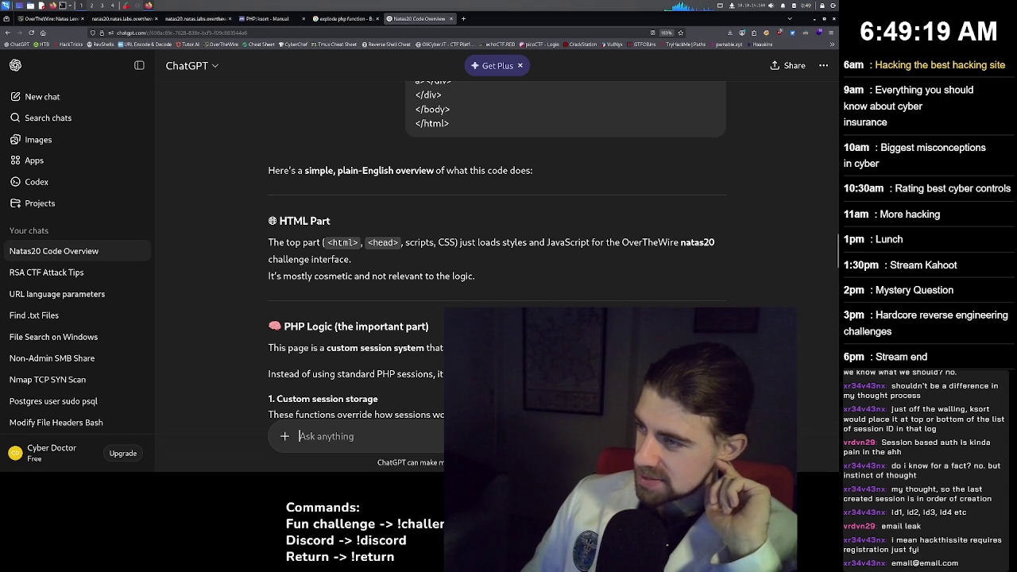
{"action": "scroll", "coordinate": [496, 250], "scroll_direction": "down", "scroll_amount": 3}
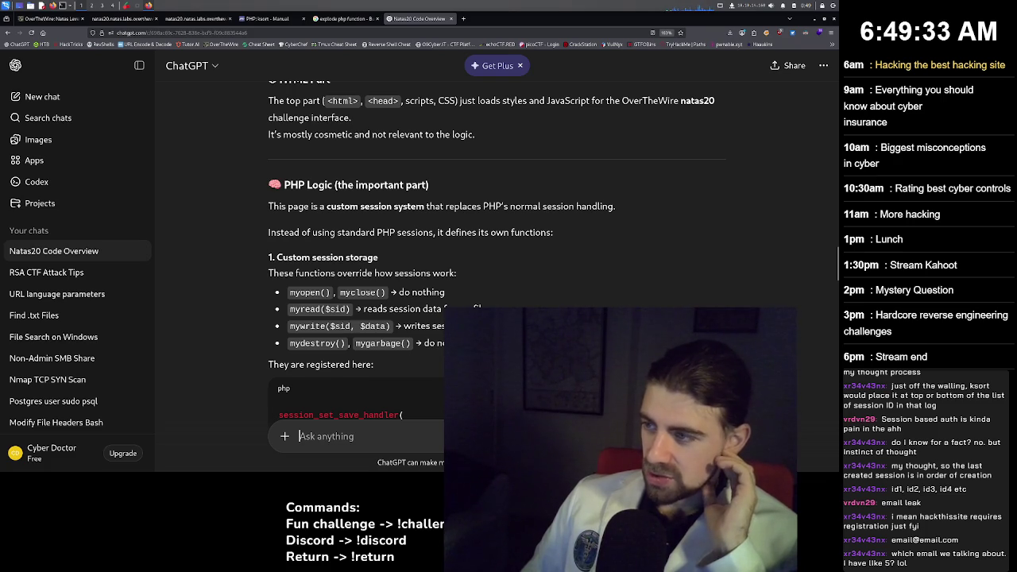
{"action": "scroll", "coordinate": [496, 255], "scroll_direction": "down", "scroll_amount": 2}
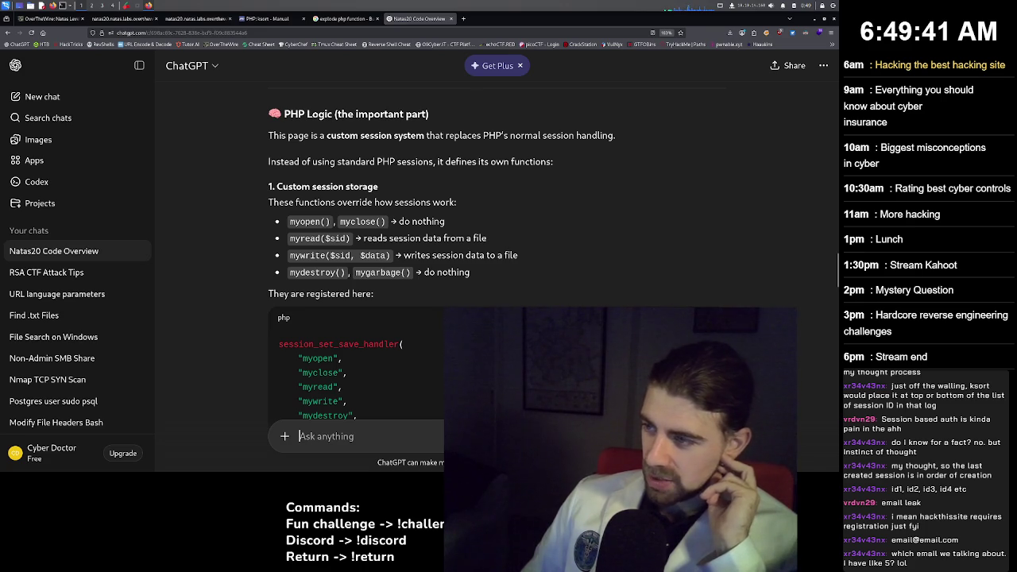
{"action": "scroll", "coordinate": [496, 251], "scroll_direction": "down", "scroll_amount": 2}
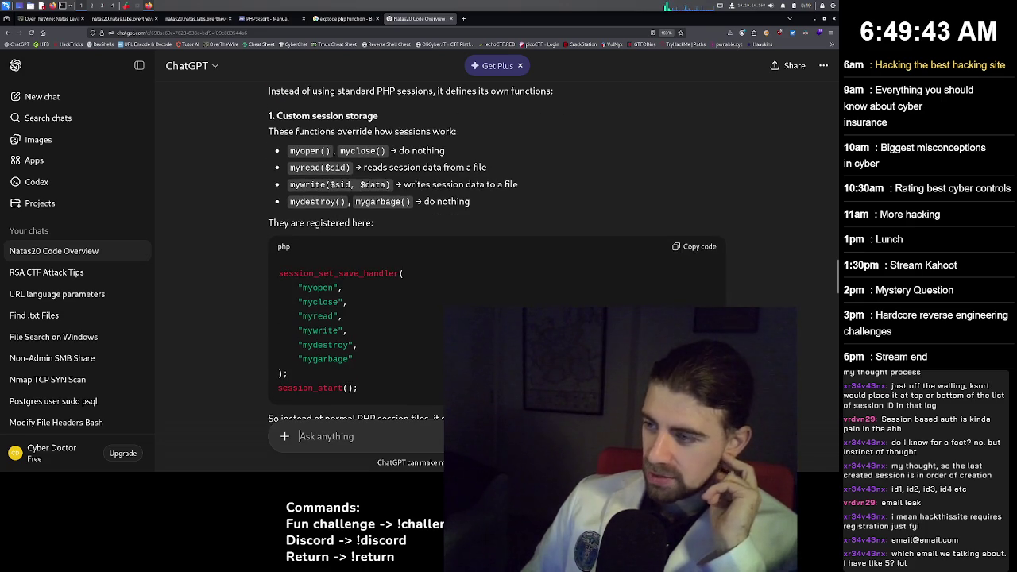
{"action": "scroll", "coordinate": [496, 254], "scroll_direction": "down", "scroll_amount": 2}
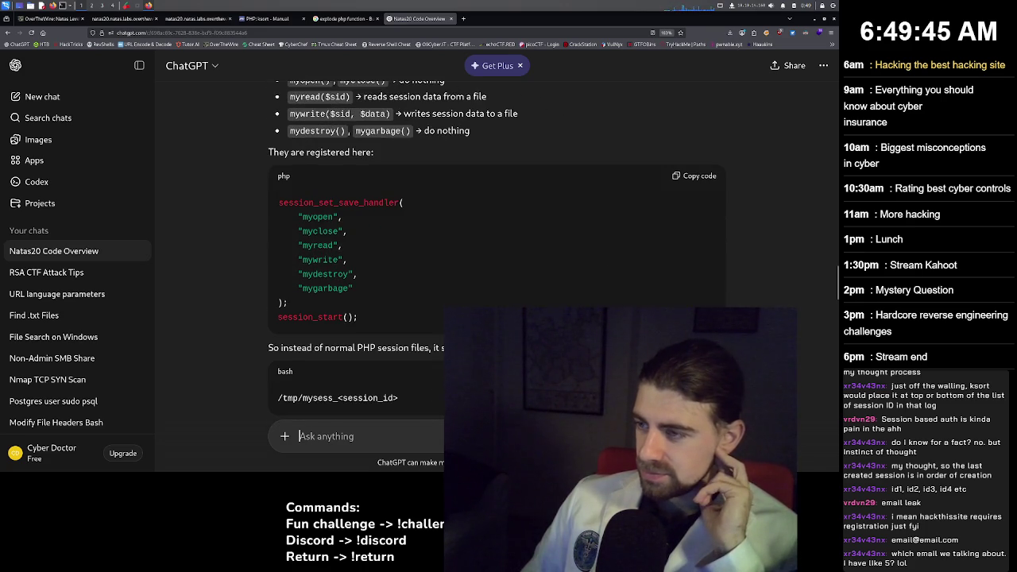
{"action": "scroll", "coordinate": [495, 254], "scroll_direction": "down", "scroll_amount": 2}
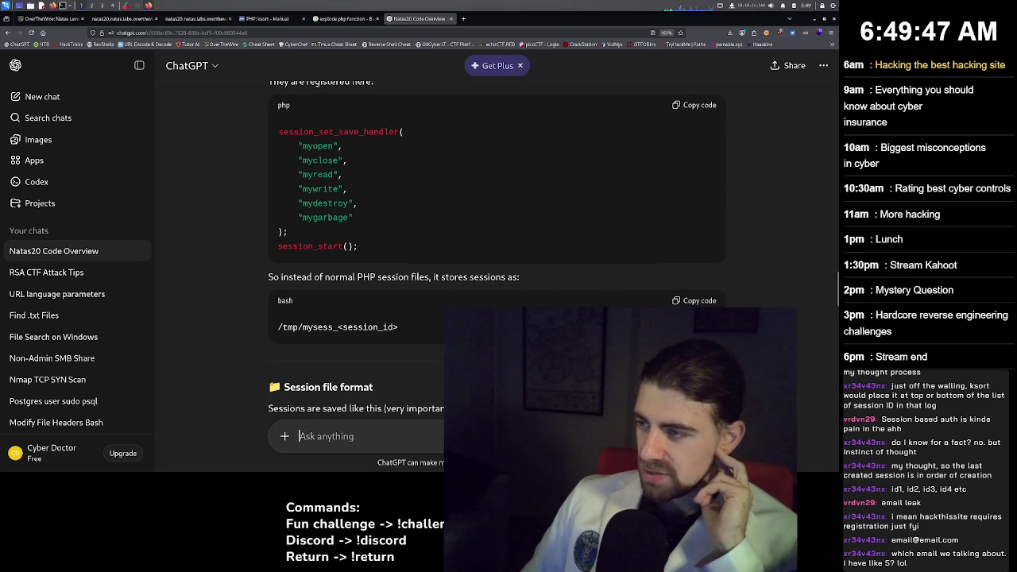
{"action": "scroll", "coordinate": [496, 254], "scroll_direction": "down", "scroll_amount": 1}
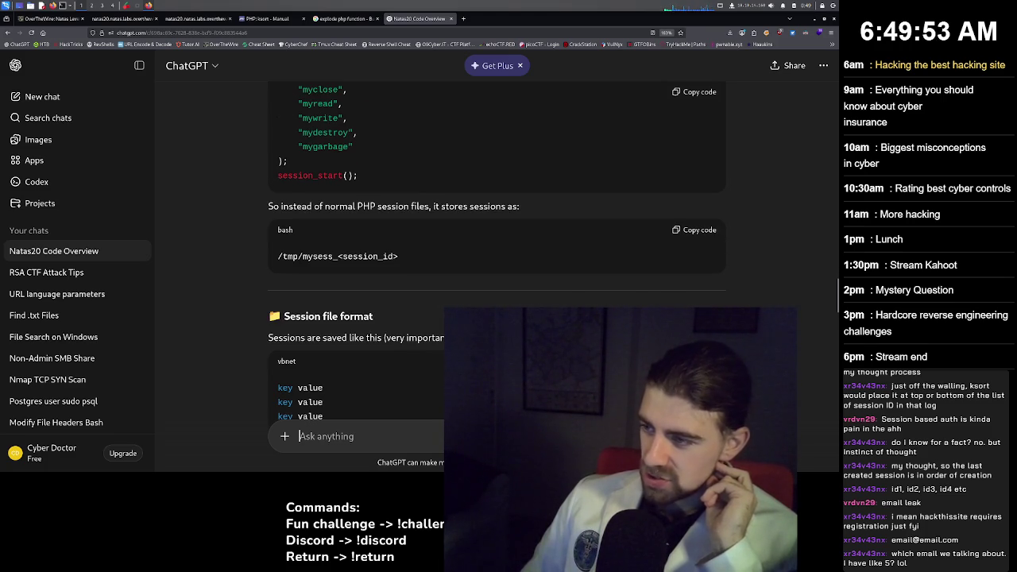
{"action": "scroll", "coordinate": [496, 262], "scroll_direction": "down", "scroll_amount": 1}
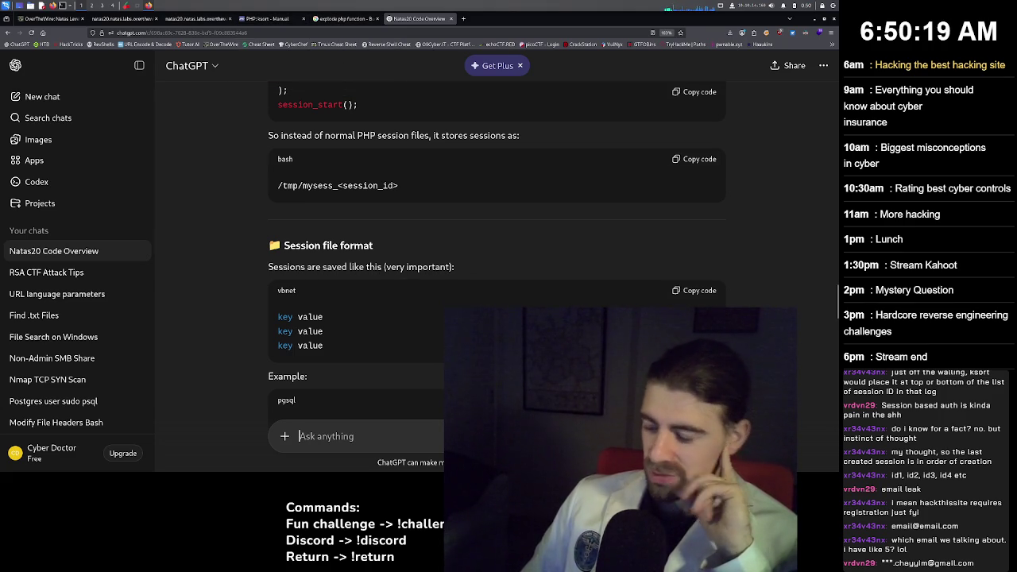
{"action": "scroll", "coordinate": [497, 262], "scroll_direction": "down", "scroll_amount": 3}
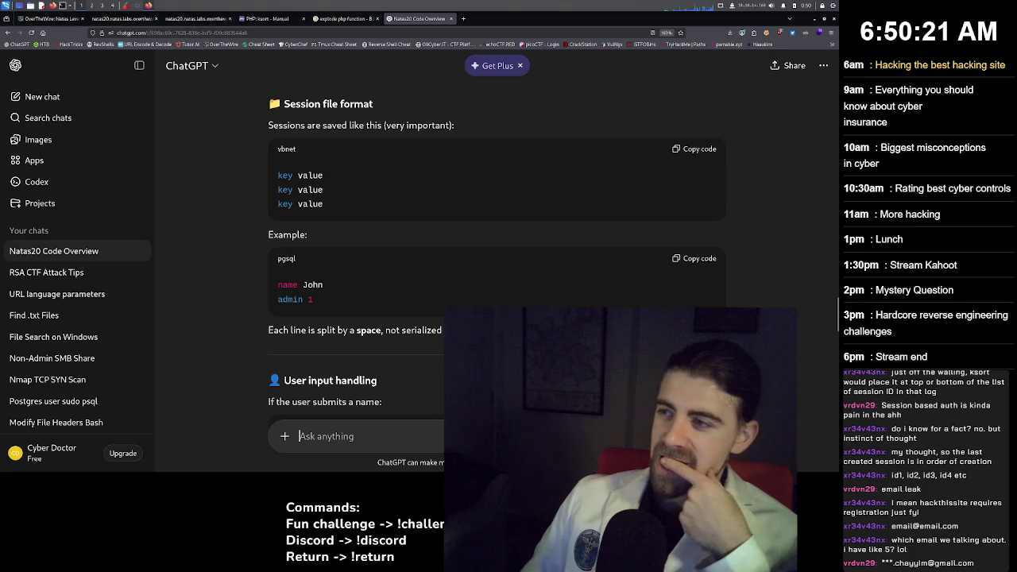
{"action": "scroll", "coordinate": [497, 262], "scroll_direction": "up", "scroll_amount": 2}
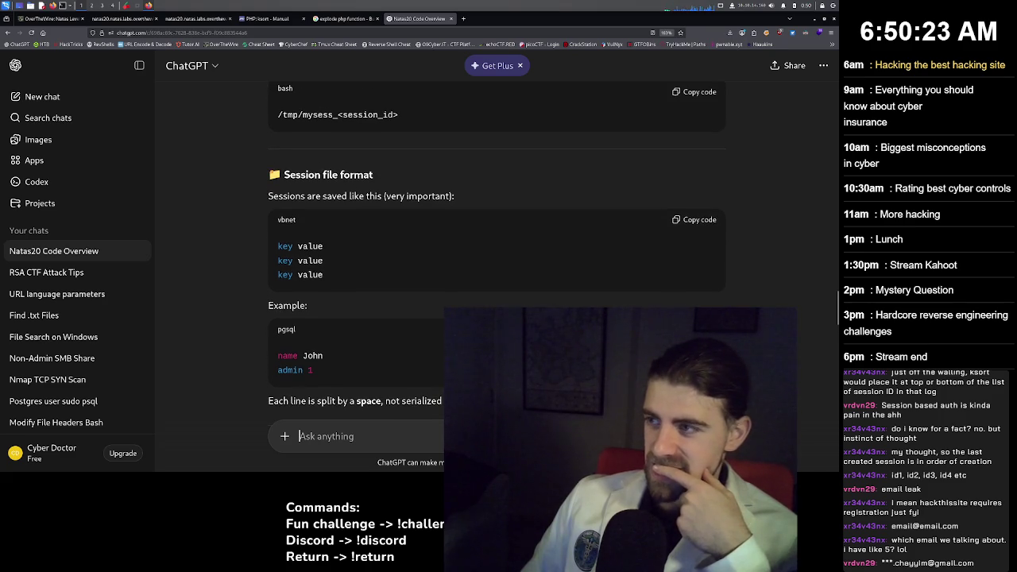
{"action": "scroll", "coordinate": [496, 262], "scroll_direction": "up", "scroll_amount": 2}
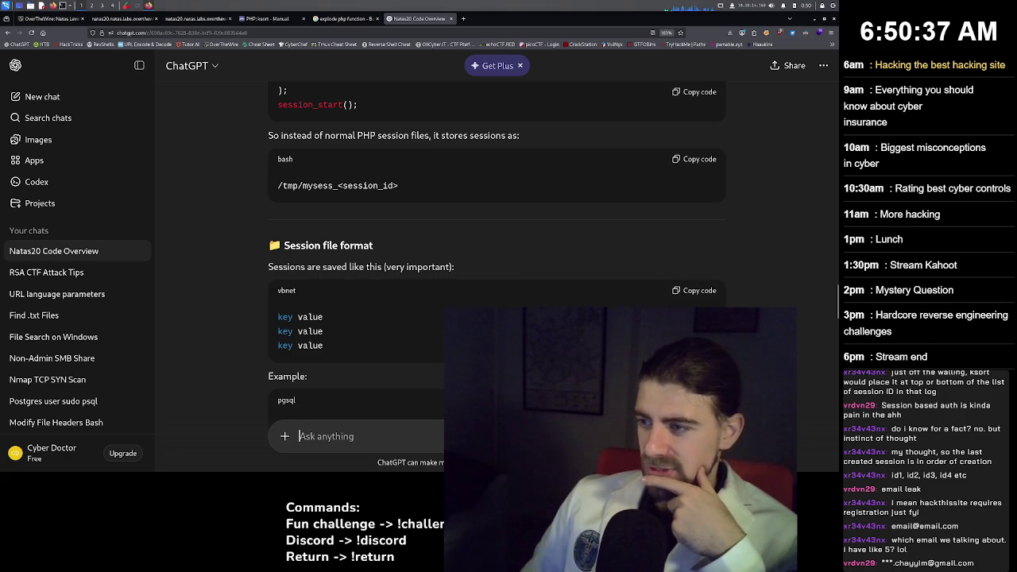
{"action": "scroll", "coordinate": [496, 254], "scroll_direction": "down", "scroll_amount": 1}
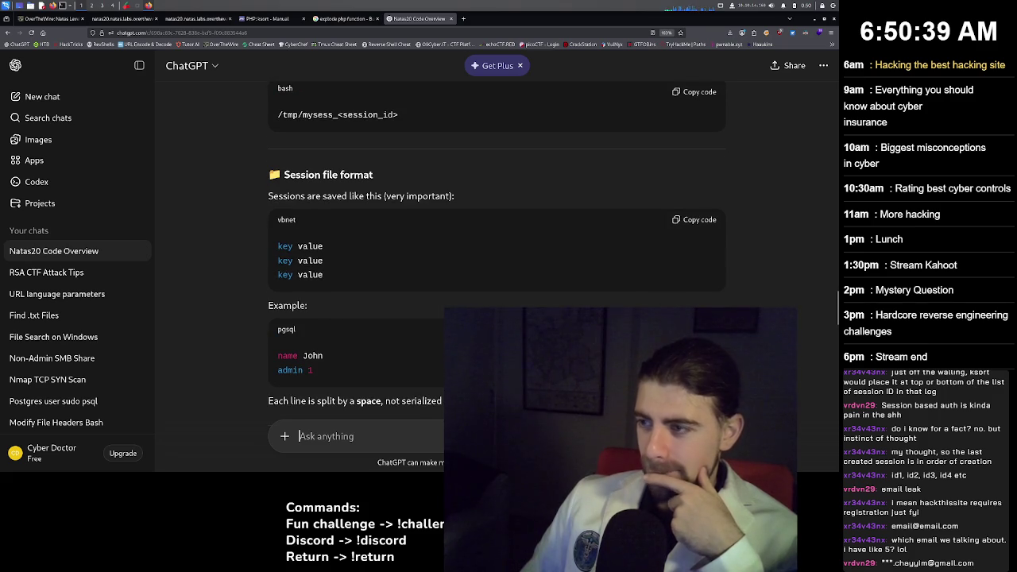
{"action": "scroll", "coordinate": [497, 254], "scroll_direction": "down", "scroll_amount": 1}
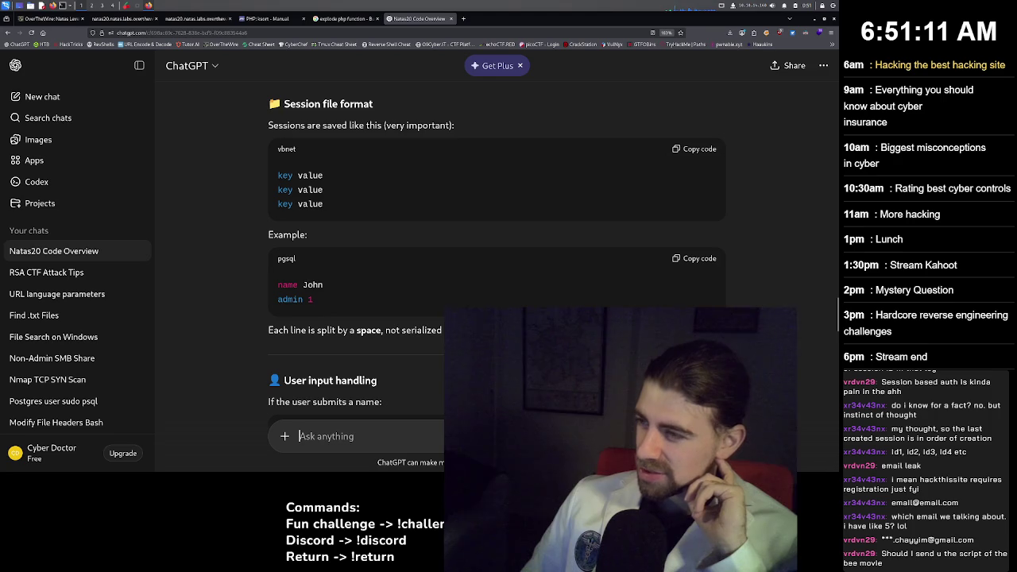
{"action": "scroll", "coordinate": [496, 262], "scroll_direction": "down", "scroll_amount": 1}
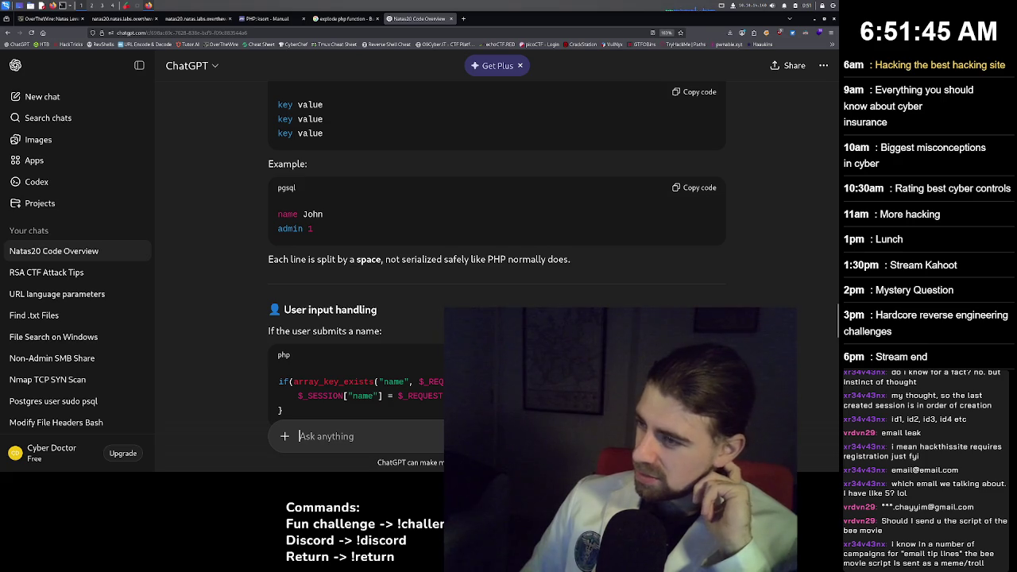
{"action": "scroll", "coordinate": [496, 262], "scroll_direction": "down", "scroll_amount": 1}
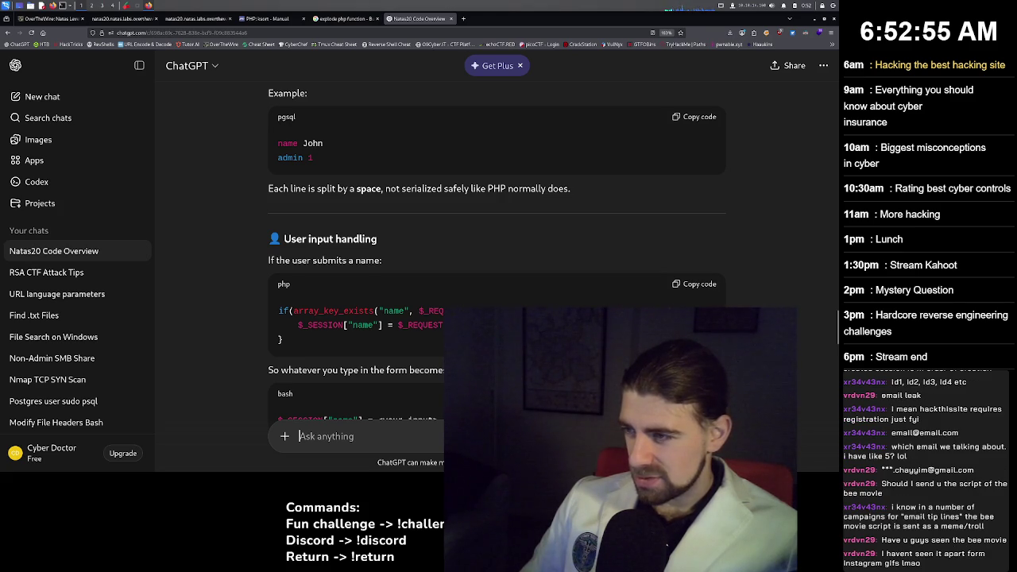
{"action": "scroll", "coordinate": [496, 252], "scroll_direction": "down", "scroll_amount": 1}
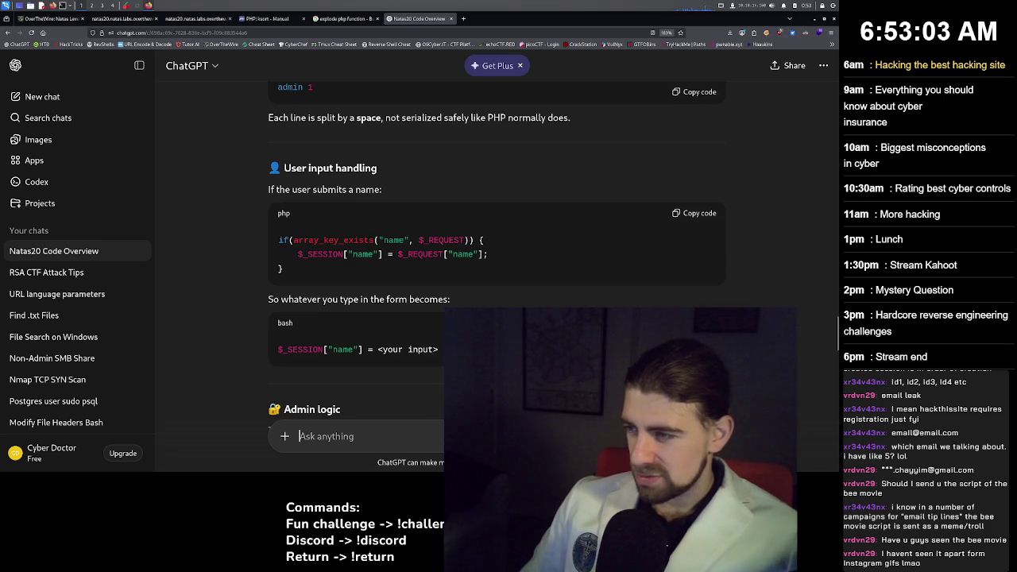
{"action": "scroll", "coordinate": [496, 263], "scroll_direction": "down", "scroll_amount": 3}
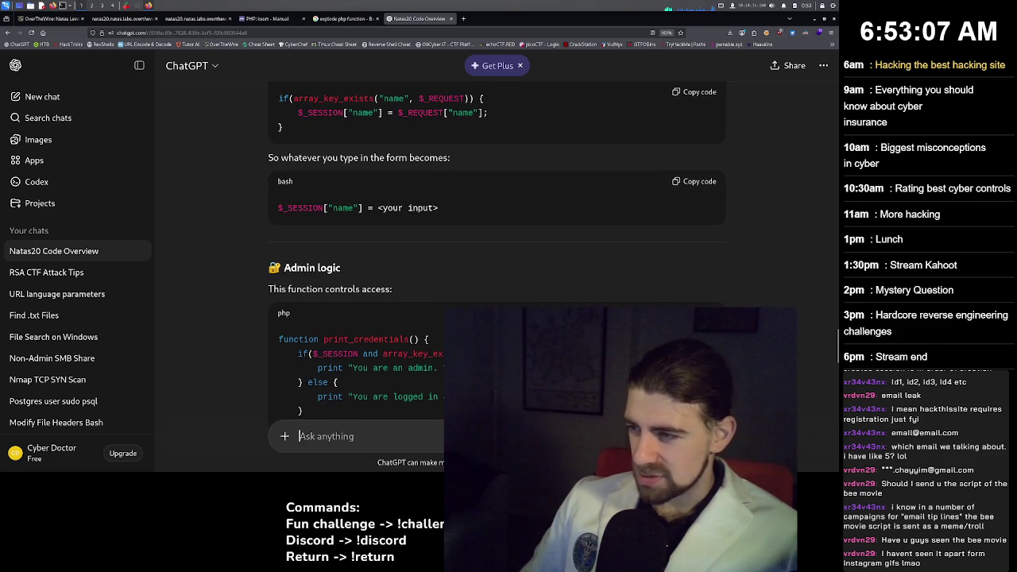
{"action": "scroll", "coordinate": [497, 262], "scroll_direction": "down", "scroll_amount": 2}
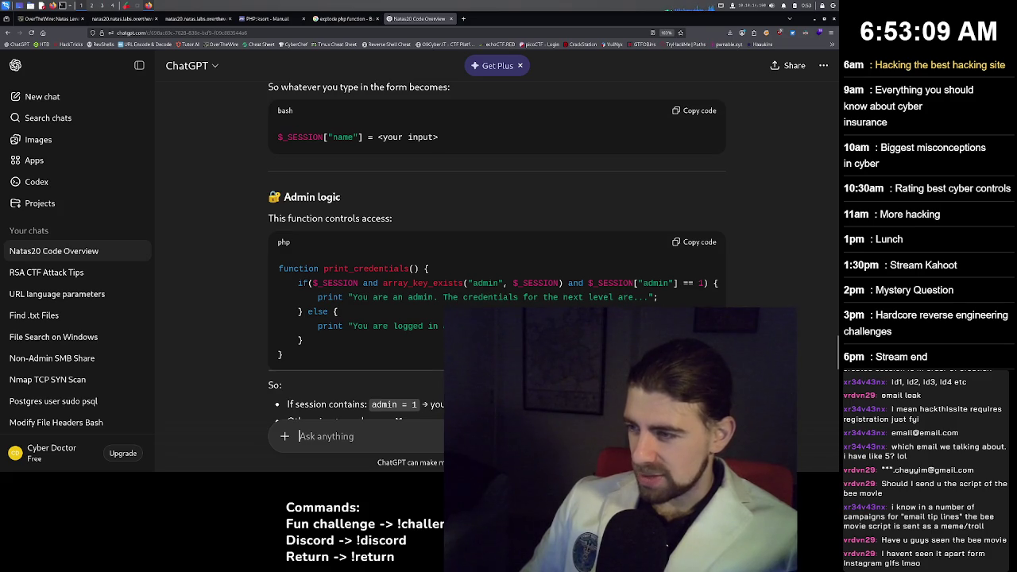
{"action": "scroll", "coordinate": [497, 262], "scroll_direction": "down", "scroll_amount": 2}
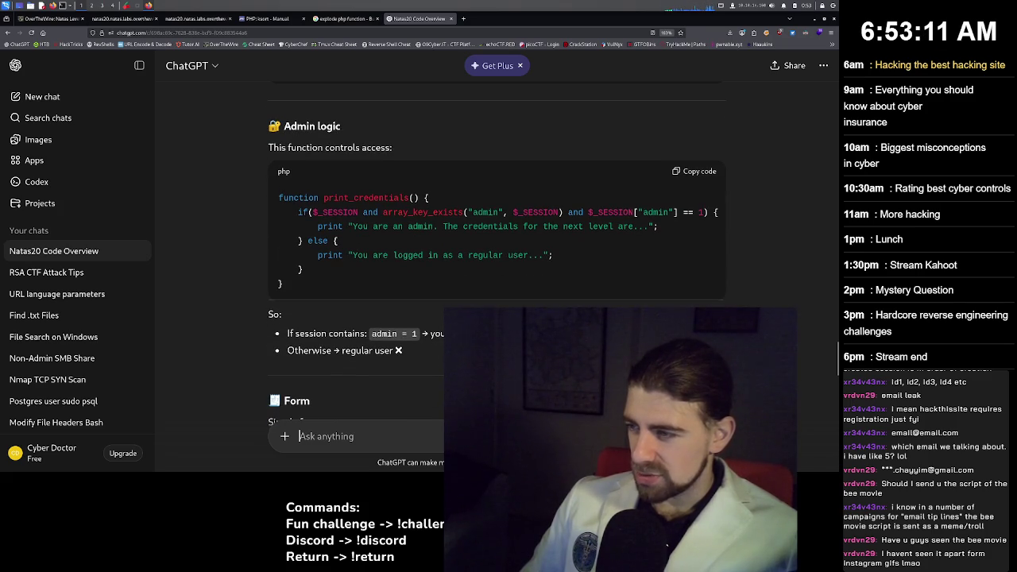
{"action": "scroll", "coordinate": [496, 263], "scroll_direction": "down", "scroll_amount": 2}
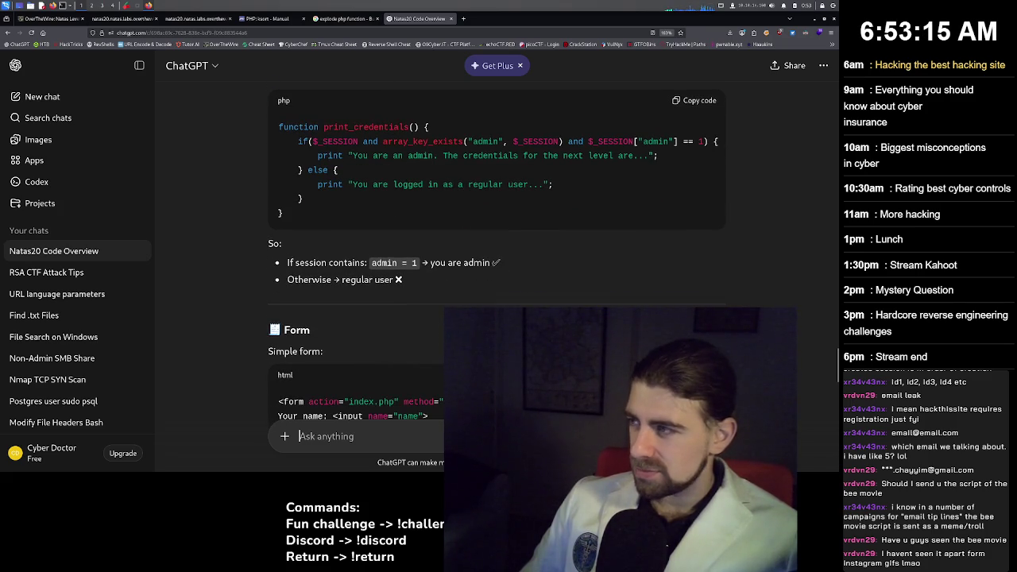
{"action": "scroll", "coordinate": [496, 262], "scroll_direction": "up", "scroll_amount": 5}
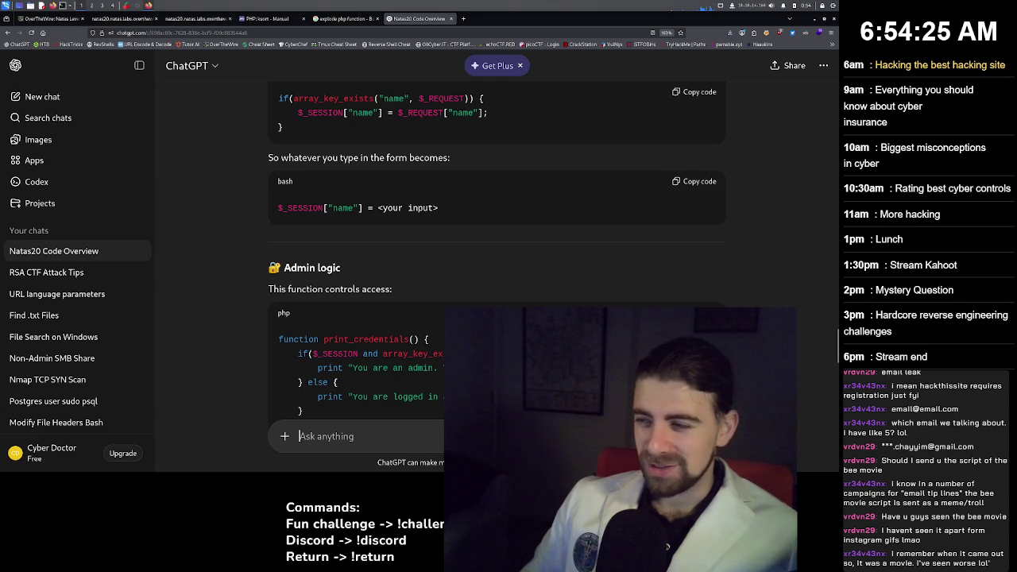
{"action": "scroll", "coordinate": [497, 239], "scroll_direction": "down", "scroll_amount": 1}
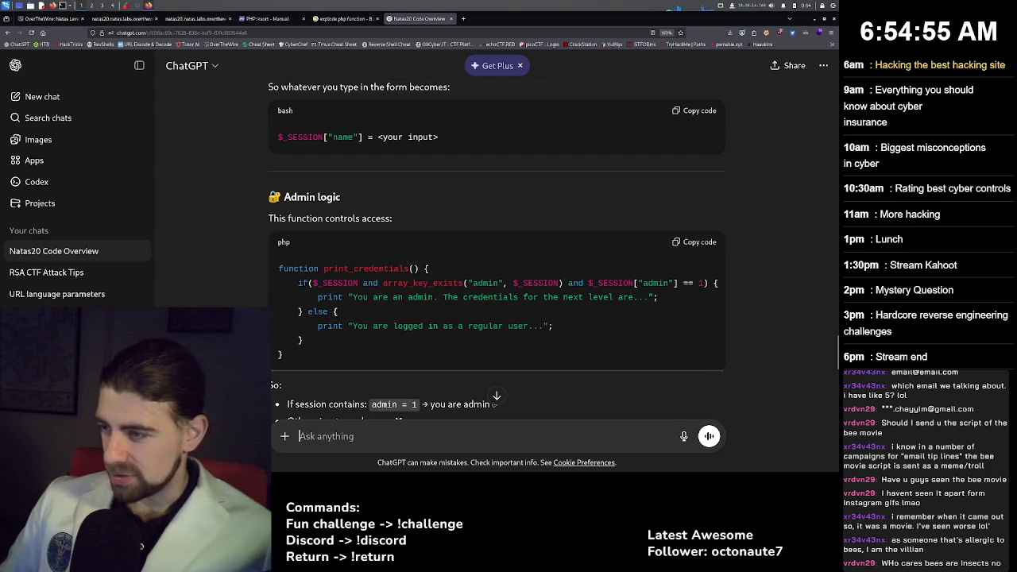
{"action": "scroll", "coordinate": [497, 254], "scroll_direction": "down", "scroll_amount": 2}
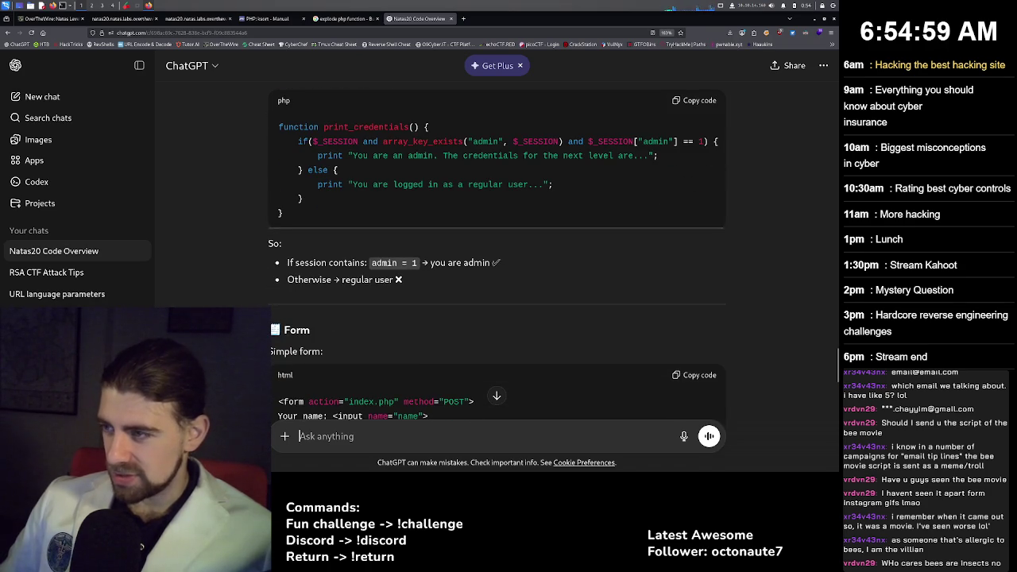
{"action": "scroll", "coordinate": [496, 255], "scroll_direction": "down", "scroll_amount": 1}
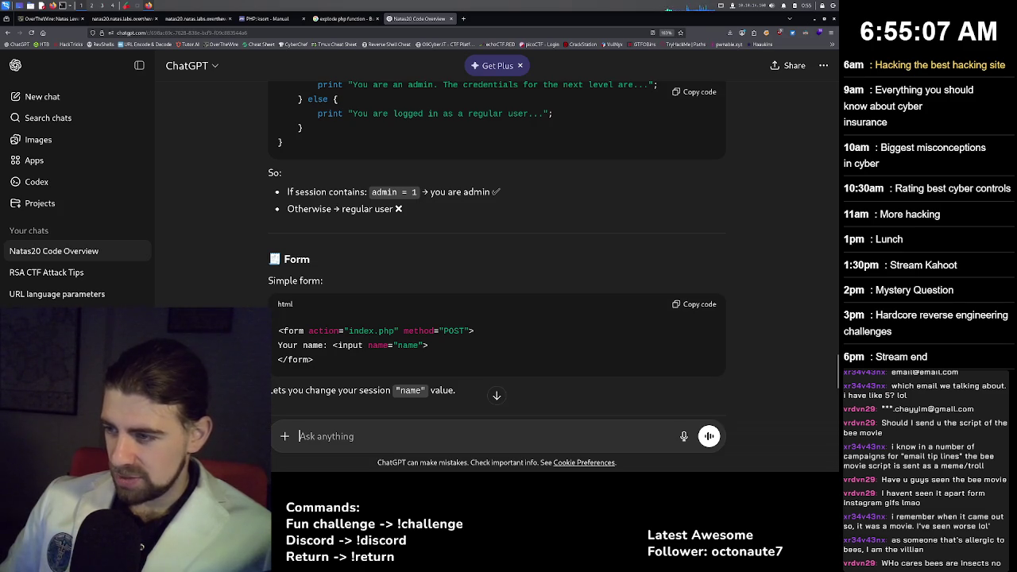
{"action": "scroll", "coordinate": [497, 238], "scroll_direction": "down", "scroll_amount": 1}
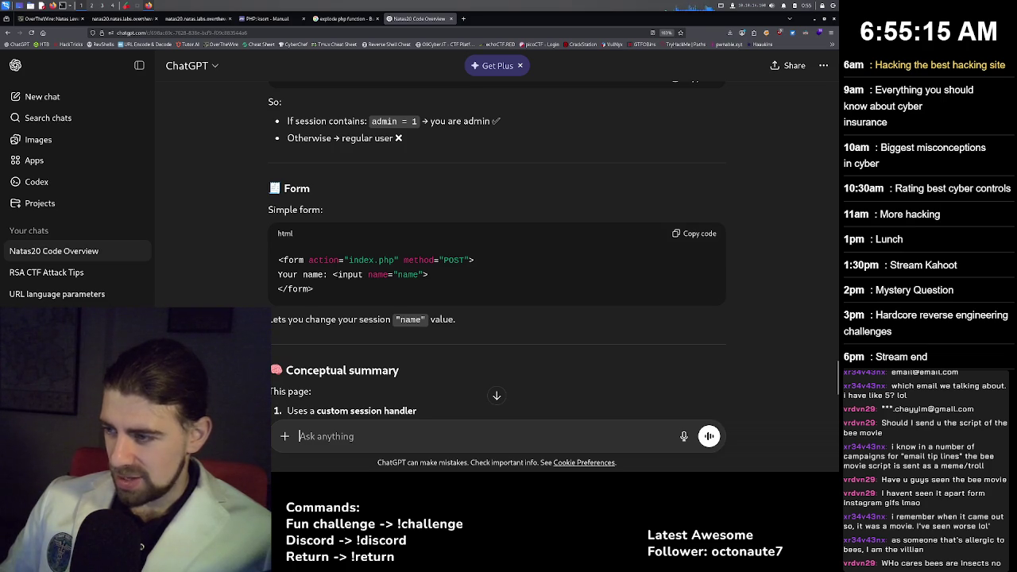
{"action": "scroll", "coordinate": [497, 254], "scroll_direction": "down", "scroll_amount": 2}
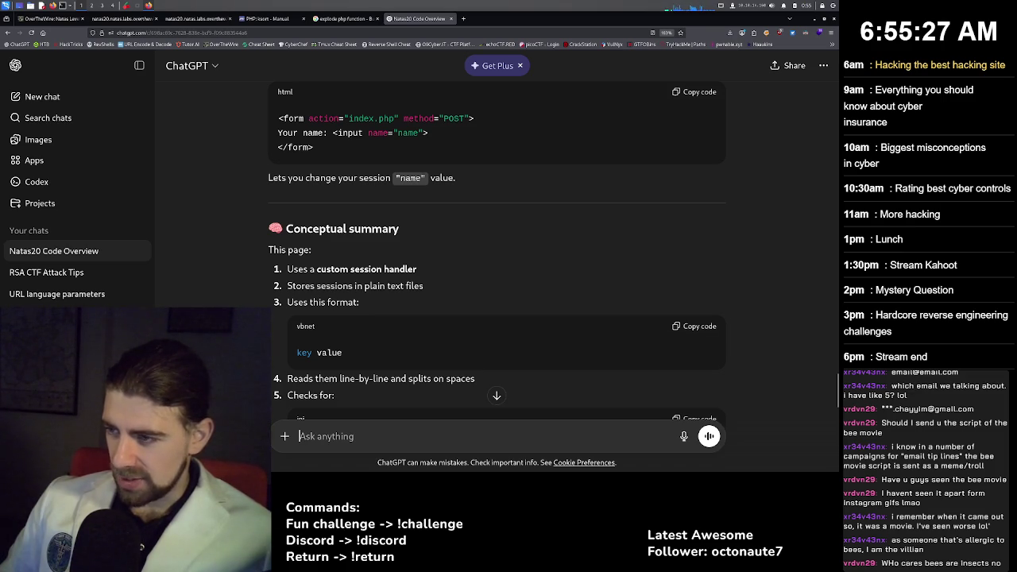
{"action": "scroll", "coordinate": [497, 254], "scroll_direction": "down", "scroll_amount": 2}
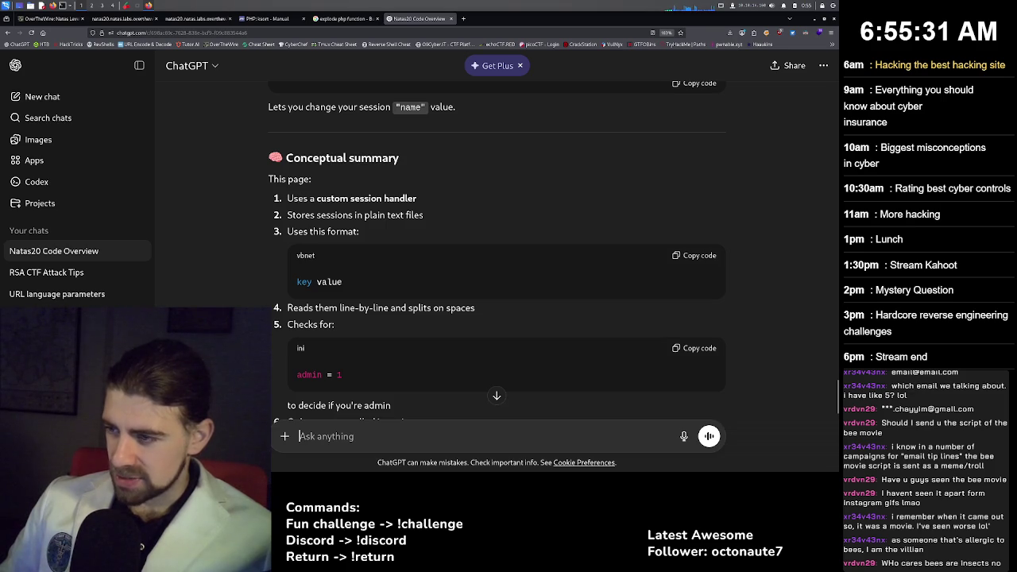
{"action": "scroll", "coordinate": [497, 250], "scroll_direction": "down", "scroll_amount": 2}
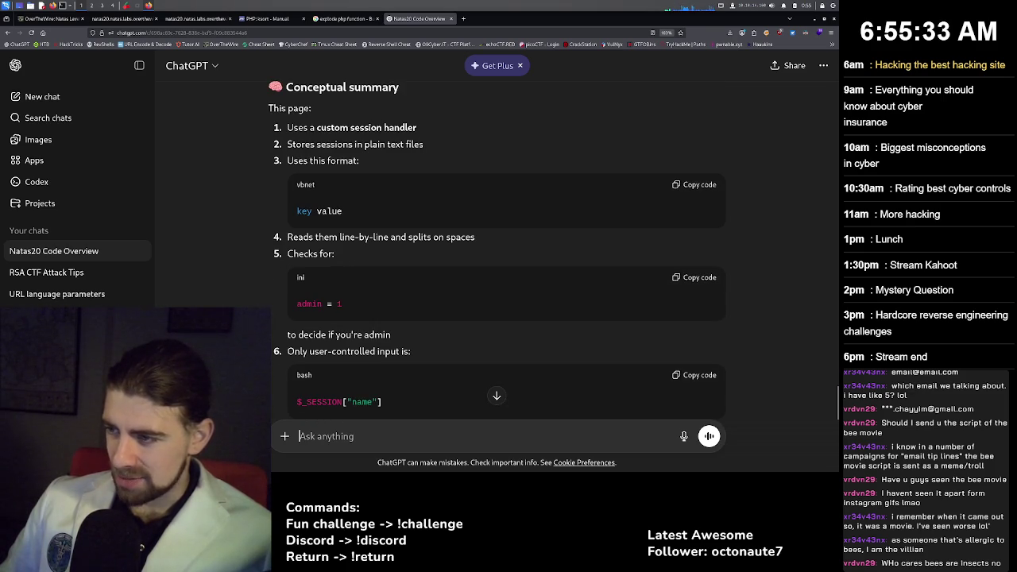
{"action": "scroll", "coordinate": [497, 249], "scroll_direction": "down", "scroll_amount": 2}
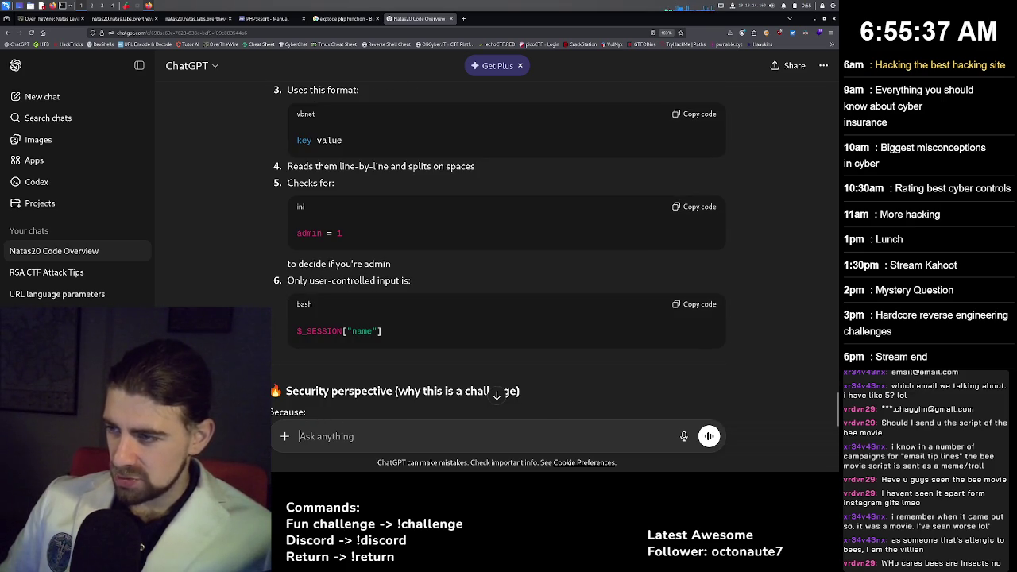
{"action": "scroll", "coordinate": [496, 250], "scroll_direction": "down", "scroll_amount": 2}
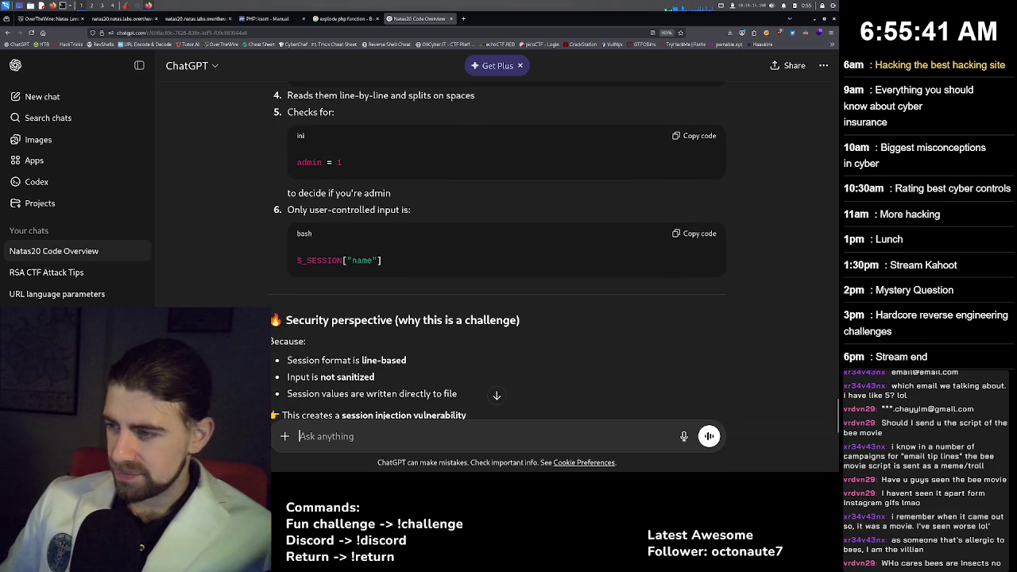
{"action": "scroll", "coordinate": [497, 249], "scroll_direction": "down", "scroll_amount": 2}
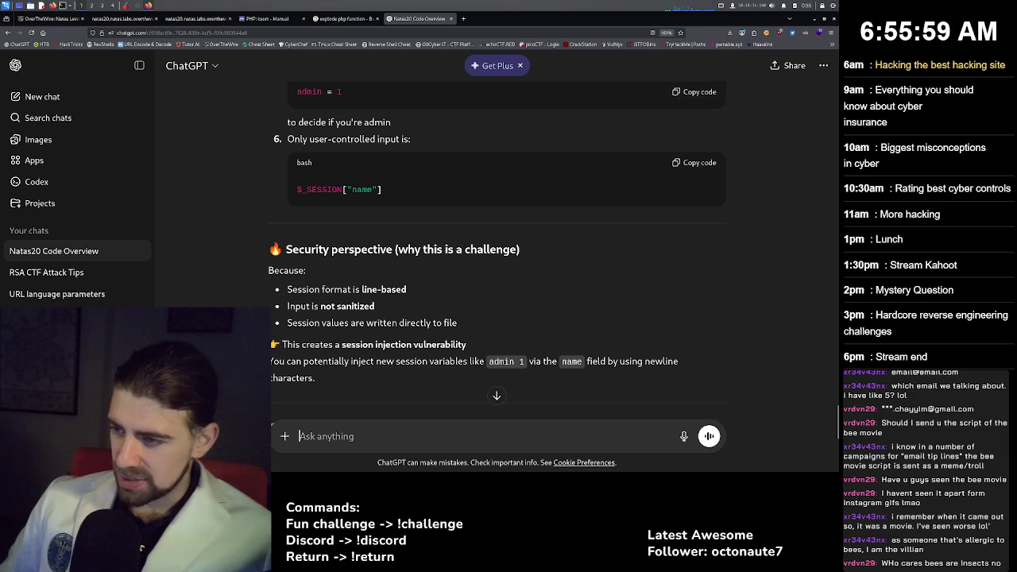
{"action": "scroll", "coordinate": [498, 254], "scroll_direction": "down", "scroll_amount": 2}
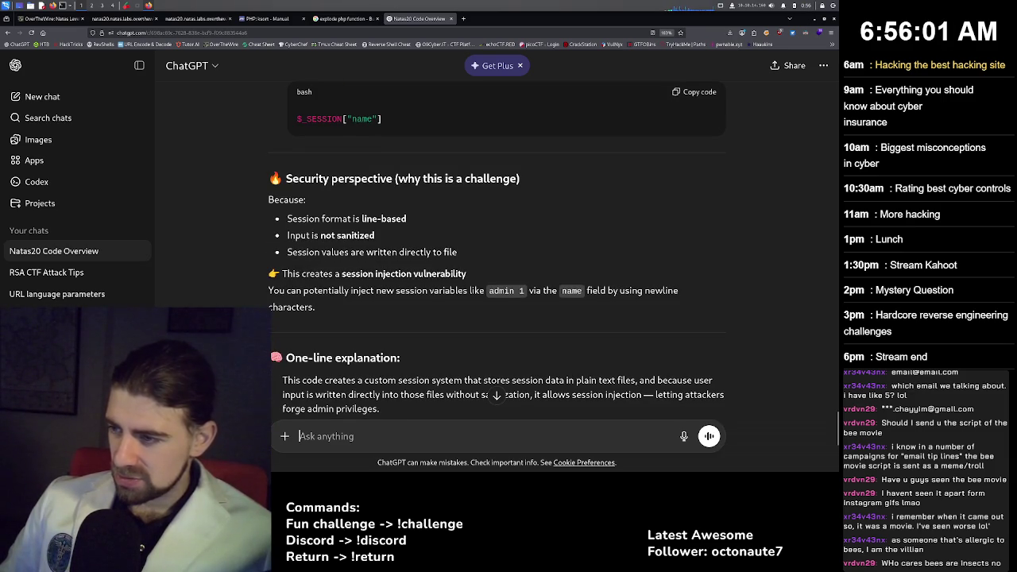
{"action": "scroll", "coordinate": [497, 247], "scroll_direction": "down", "scroll_amount": 2}
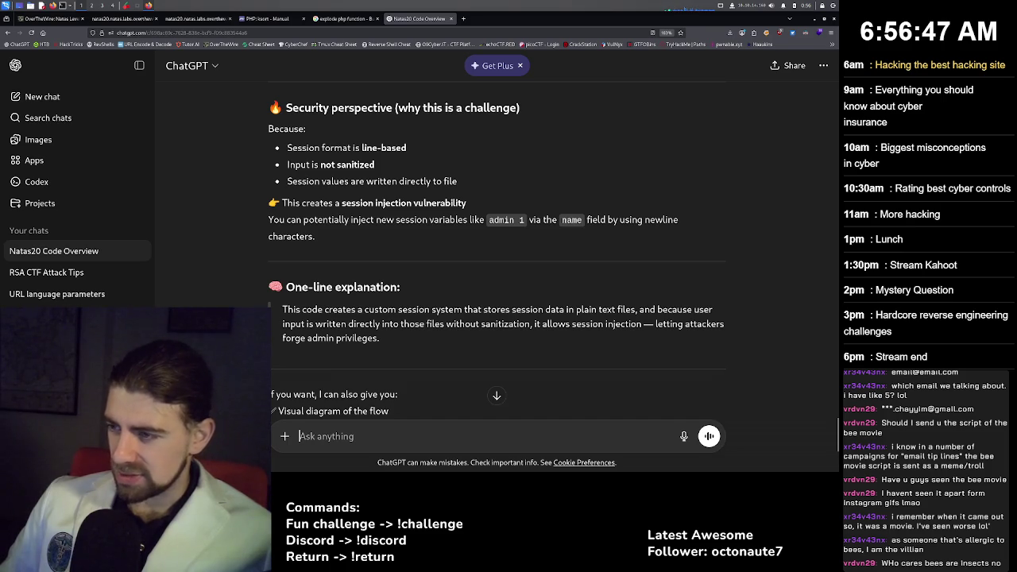
{"action": "scroll", "coordinate": [497, 263], "scroll_direction": "down", "scroll_amount": 1}
{"action": "scroll", "coordinate": [496, 263], "scroll_direction": "down", "scroll_amount": 1}
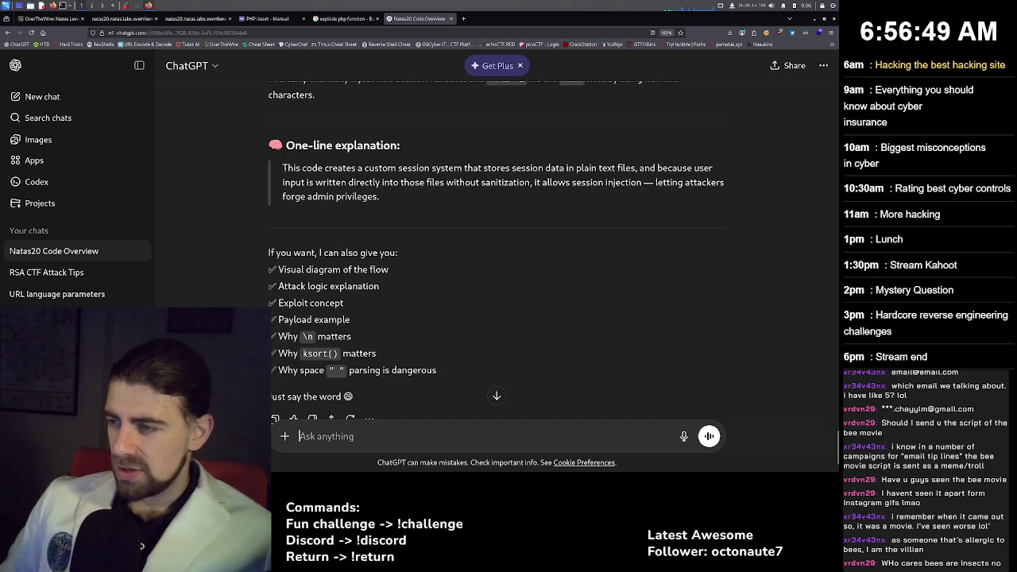
{"action": "scroll", "coordinate": [496, 262], "scroll_direction": "down", "scroll_amount": 1}
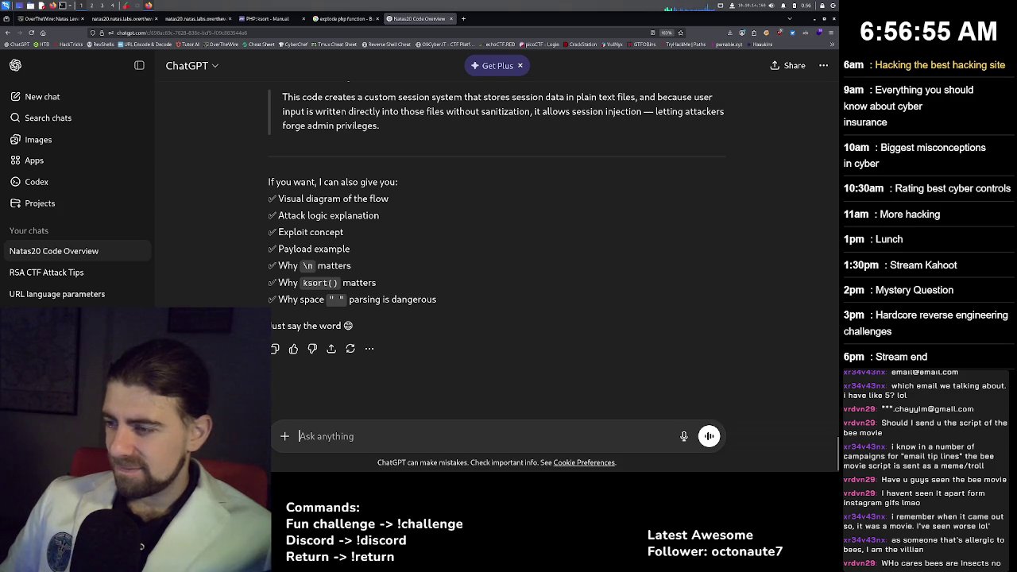
Send 'payload example' to ChatGPT and read its hacker / admin 1 name-field answer.
{"action": "type", "text": "pa"}
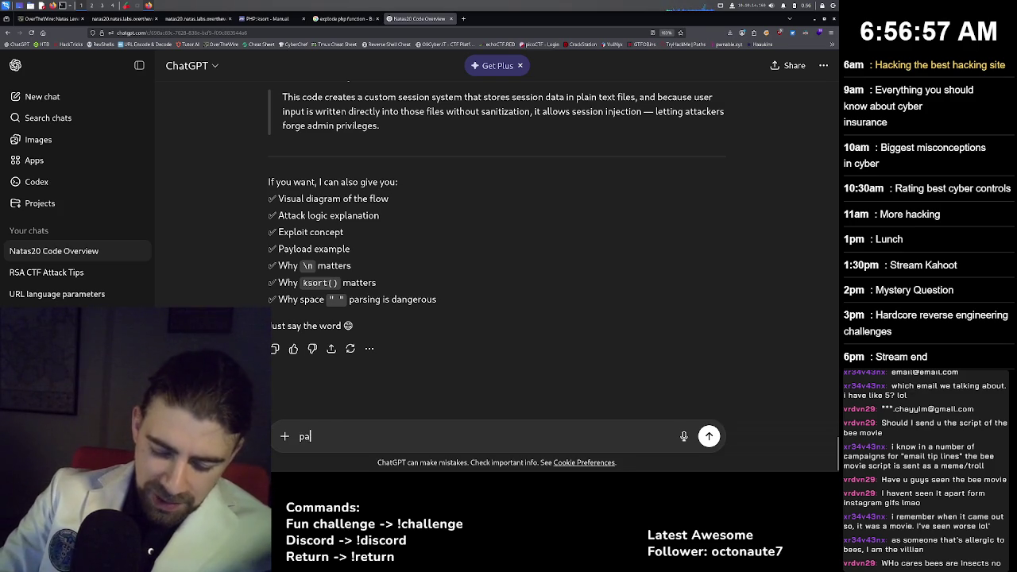
{"action": "type", "text": "yload example"}
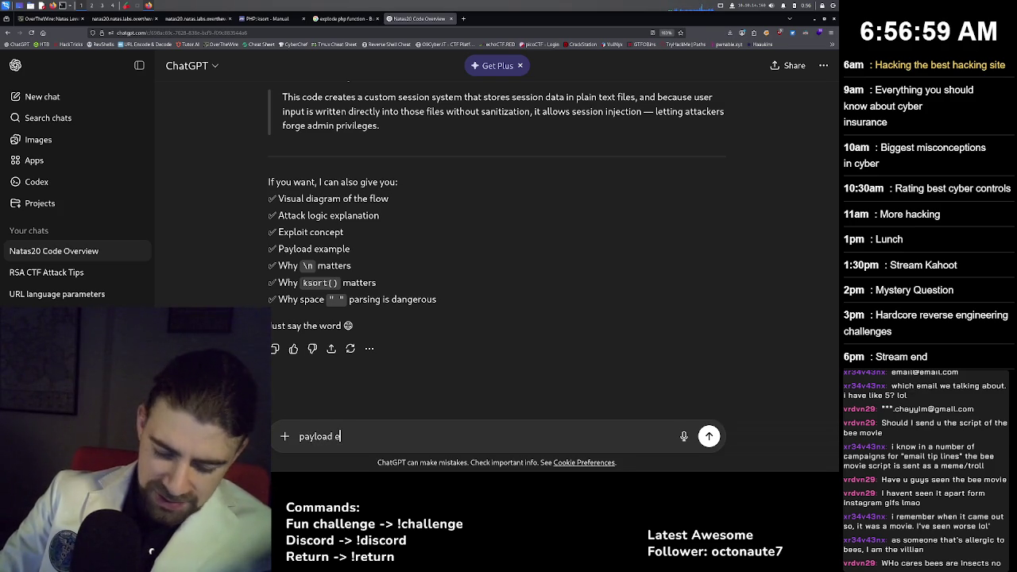
{"action": "key", "text": "Return"}
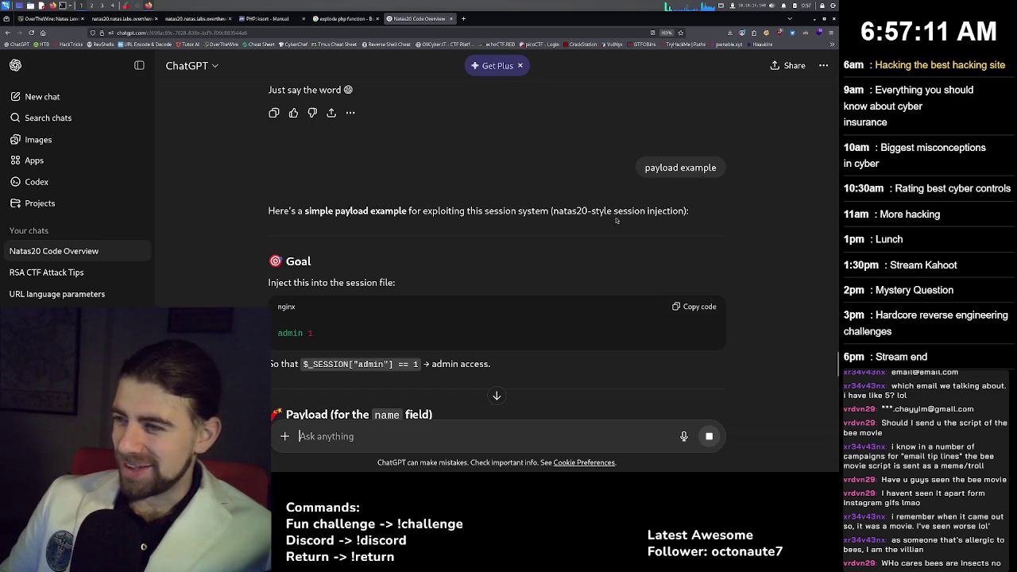
{"action": "scroll", "coordinate": [381, 277], "scroll_direction": "down", "scroll_amount": 1}
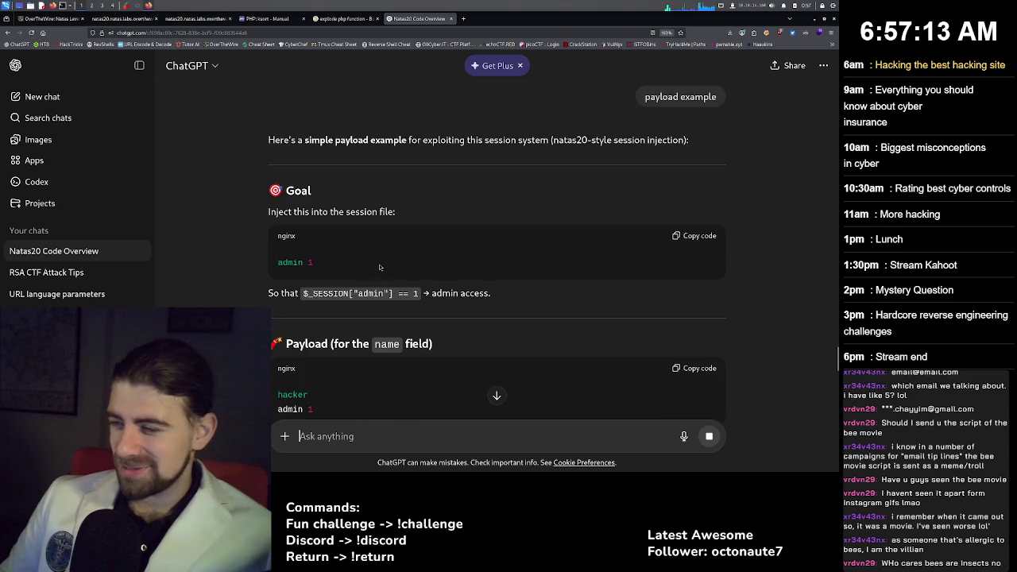
{"action": "left_click", "coordinate": [197, 18]}
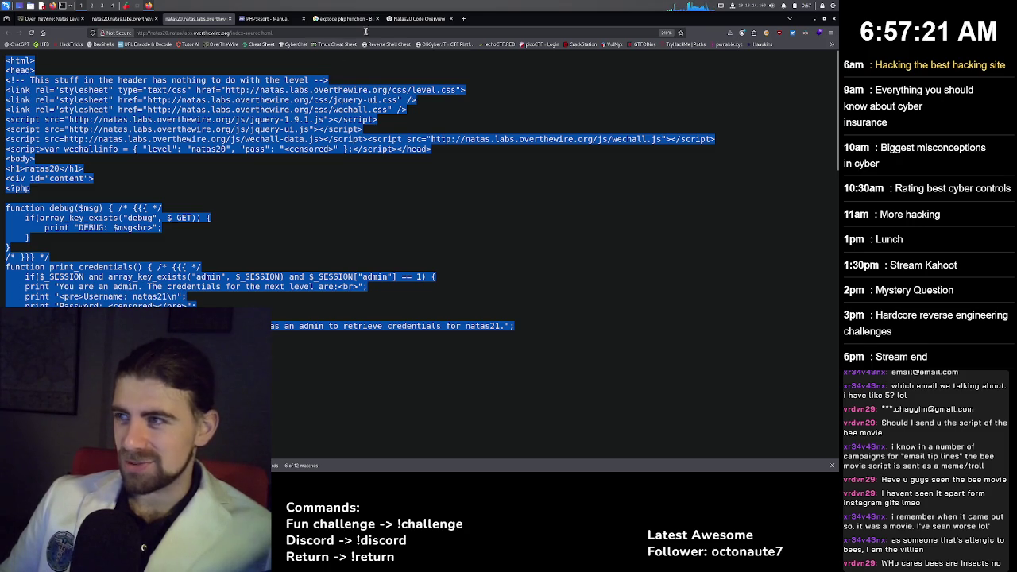
{"action": "left_click", "coordinate": [419, 18]}
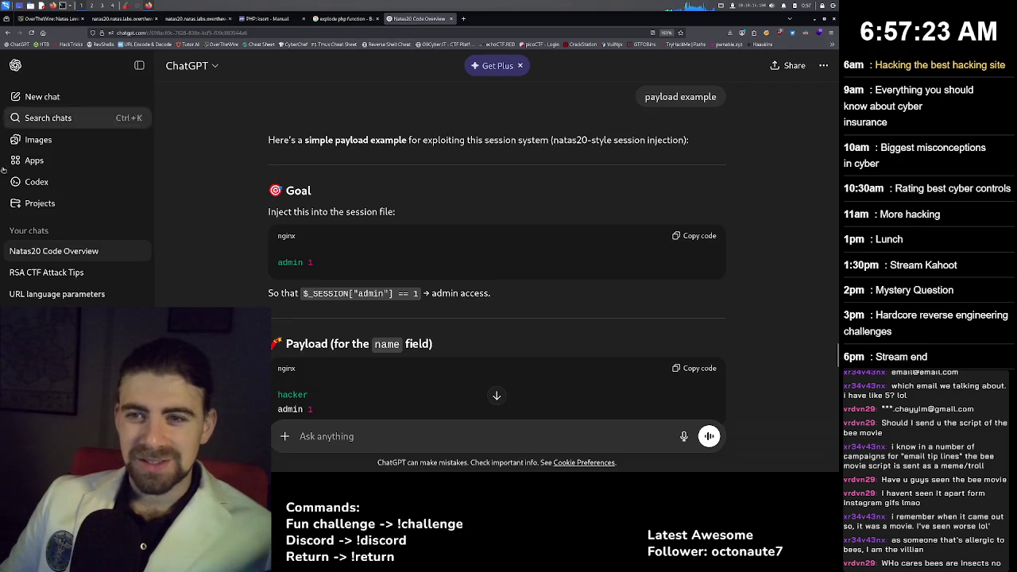
{"action": "scroll", "coordinate": [356, 300], "scroll_direction": "down", "scroll_amount": 1}
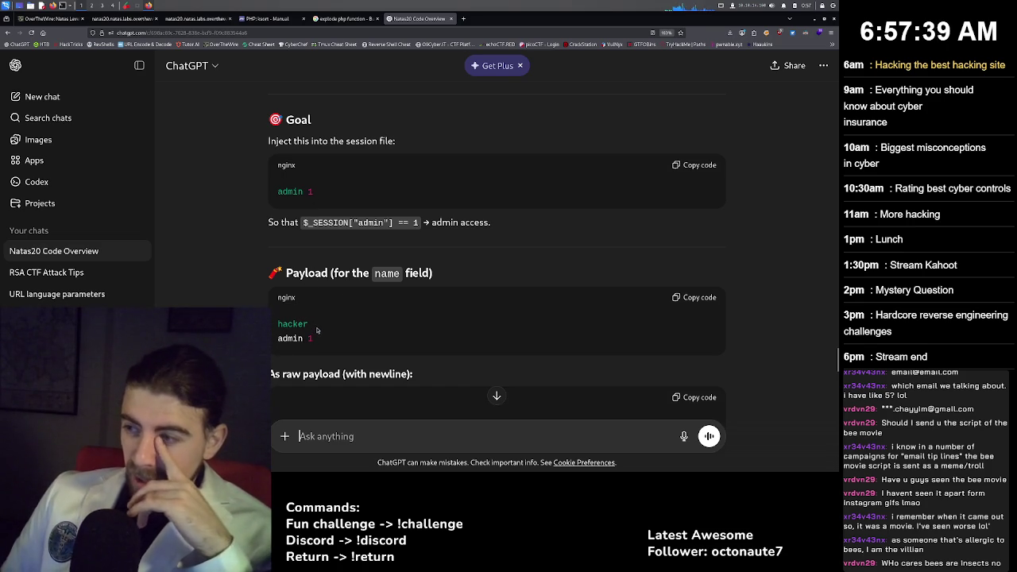
{"action": "scroll", "coordinate": [340, 323], "scroll_direction": "down", "scroll_amount": 1}
{"action": "scroll", "coordinate": [342, 321], "scroll_direction": "down", "scroll_amount": 1}
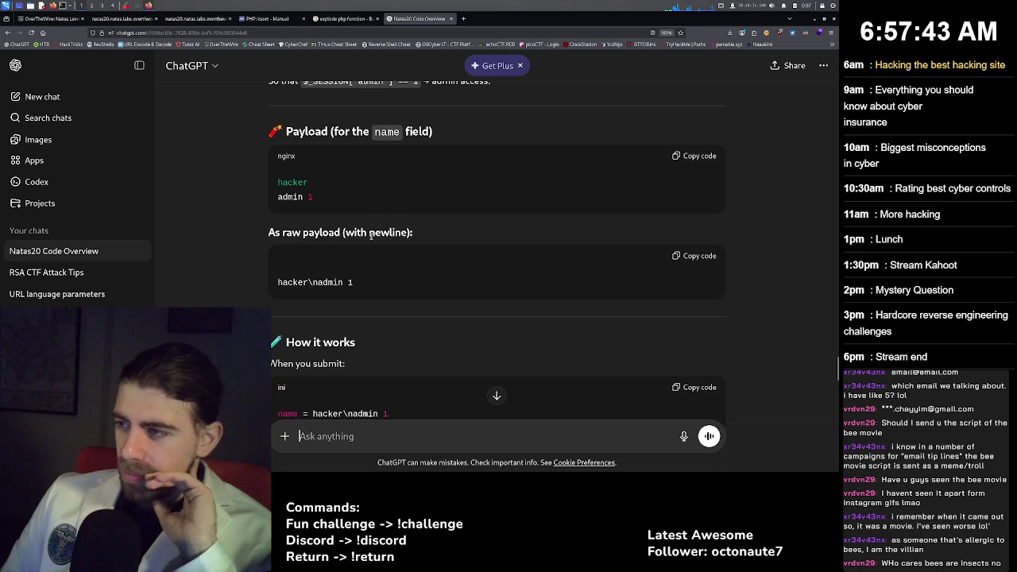
{"action": "scroll", "coordinate": [341, 303], "scroll_direction": "down", "scroll_amount": 1}
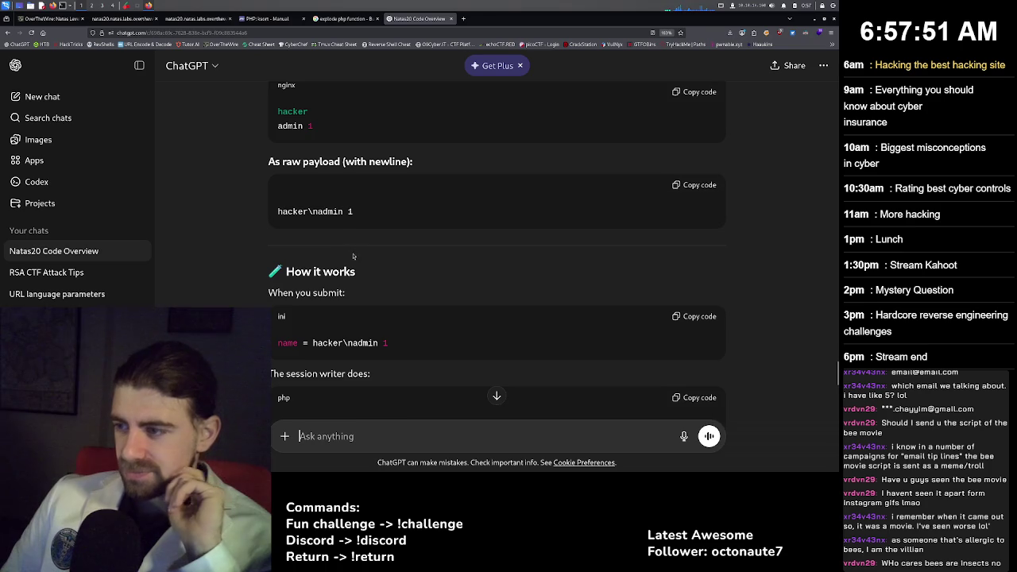
{"action": "scroll", "coordinate": [353, 254], "scroll_direction": "down", "scroll_amount": 1}
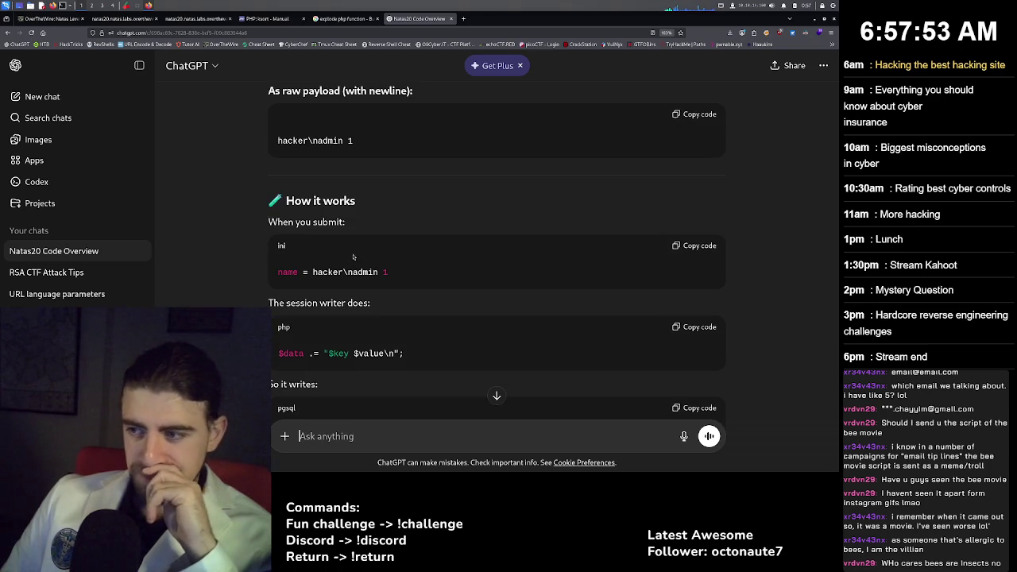
{"action": "scroll", "coordinate": [354, 259], "scroll_direction": "down", "scroll_amount": 1}
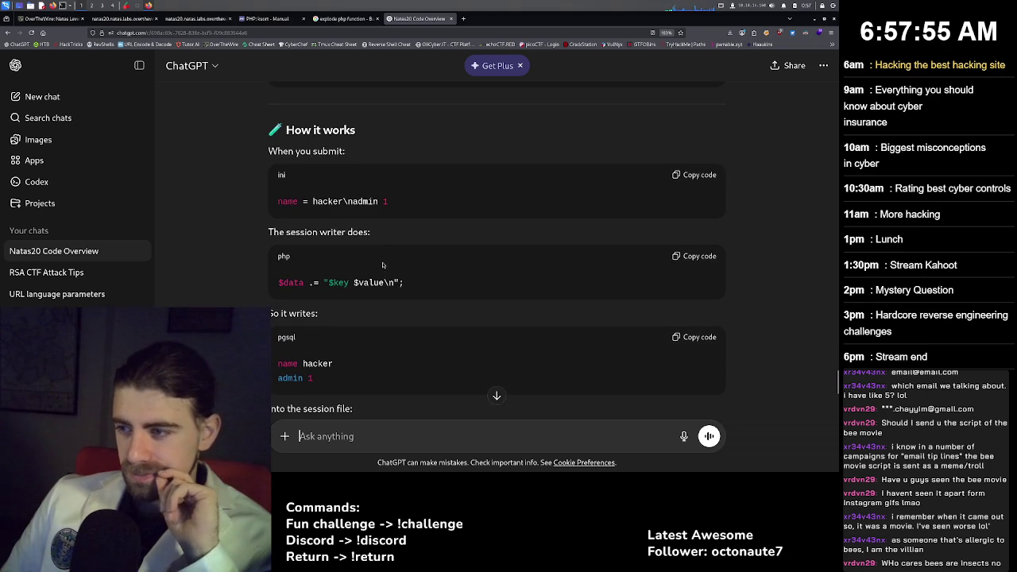
Submit name 'hacker\nadmin 1', inspect the name field's HTML, then return to the natas20 source.
{"action": "left_click_drag", "start_coordinate": [387, 201], "coordinate": [350, 201]}
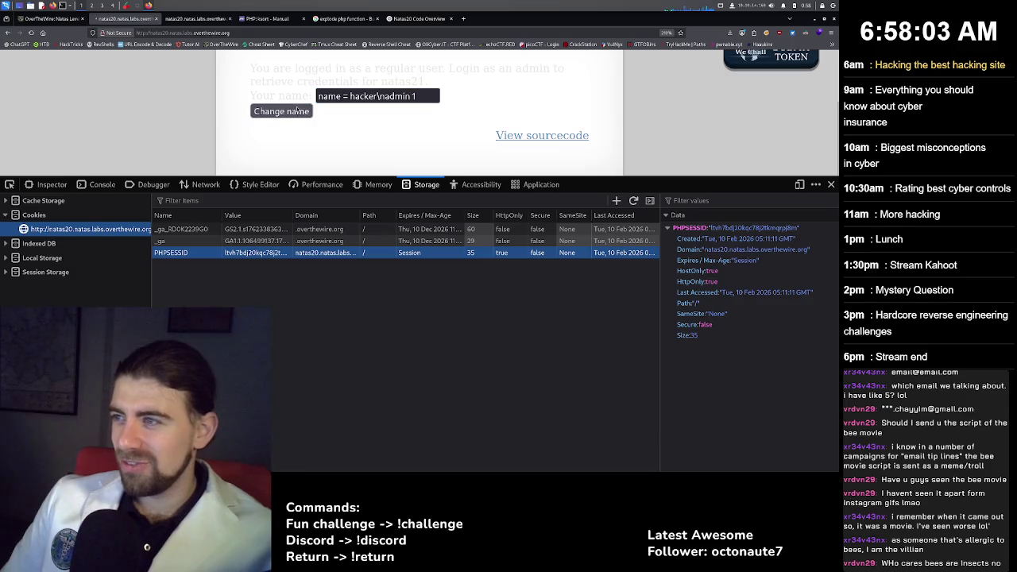
{"action": "left_click", "coordinate": [296, 111]}
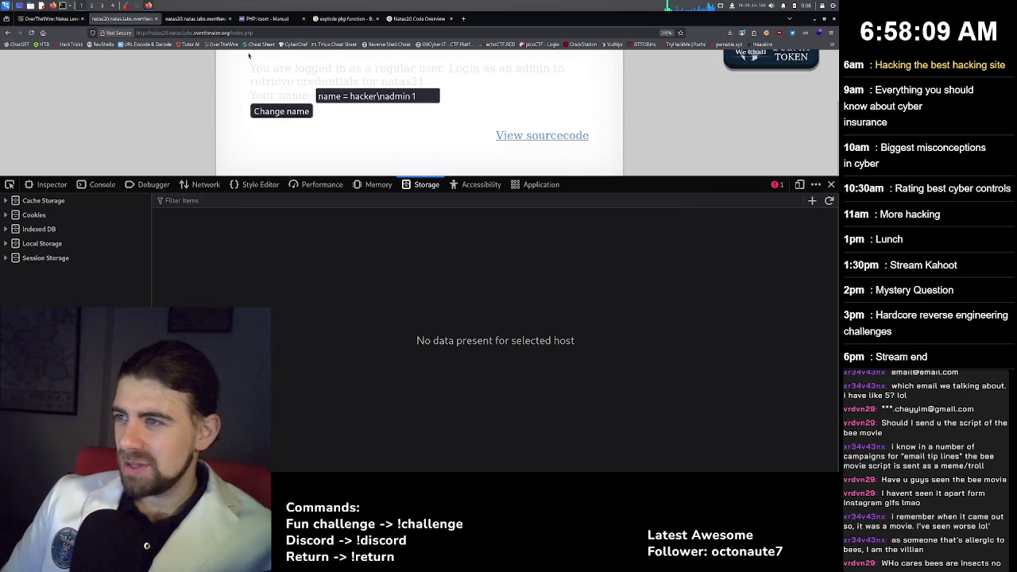
{"action": "right_click", "coordinate": [346, 96]}
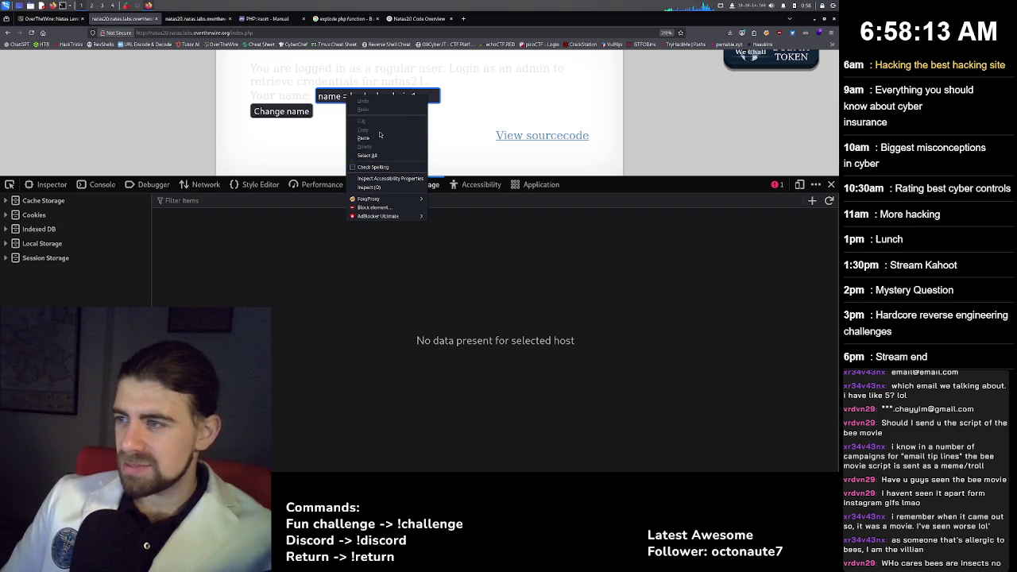
{"action": "left_click", "coordinate": [369, 187]}
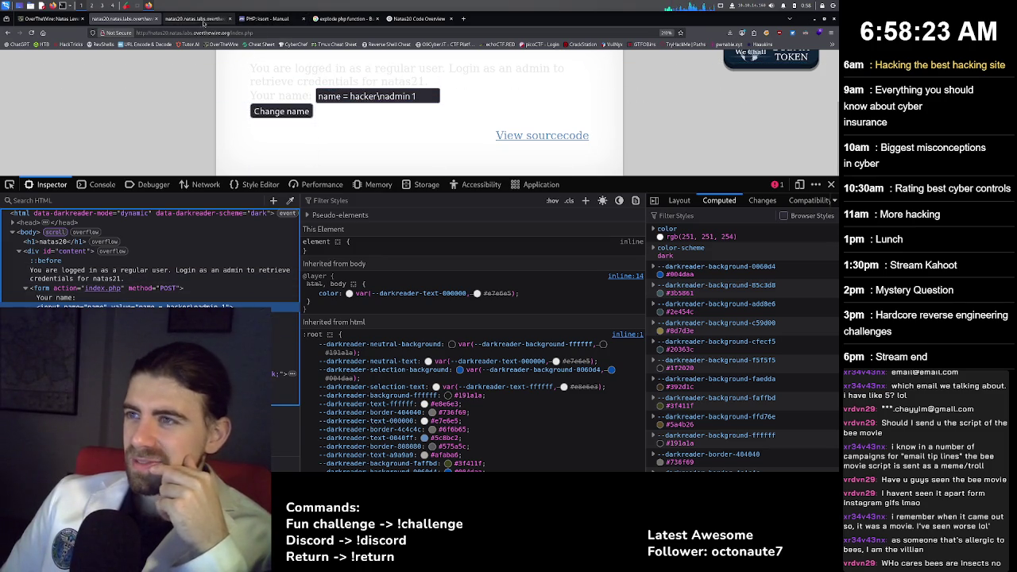
{"action": "left_click", "coordinate": [203, 23]}
{"action": "left_click", "coordinate": [245, 123]}
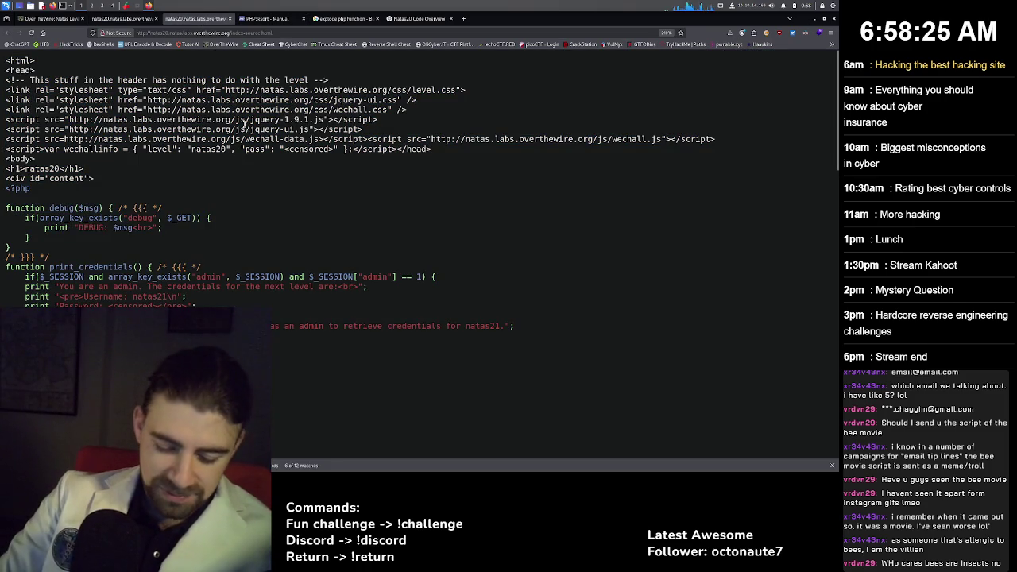
Find 'name' in the natas20 source and step through matches to the $_REQUEST['name'] handling.
{"action": "type", "text": "name"}
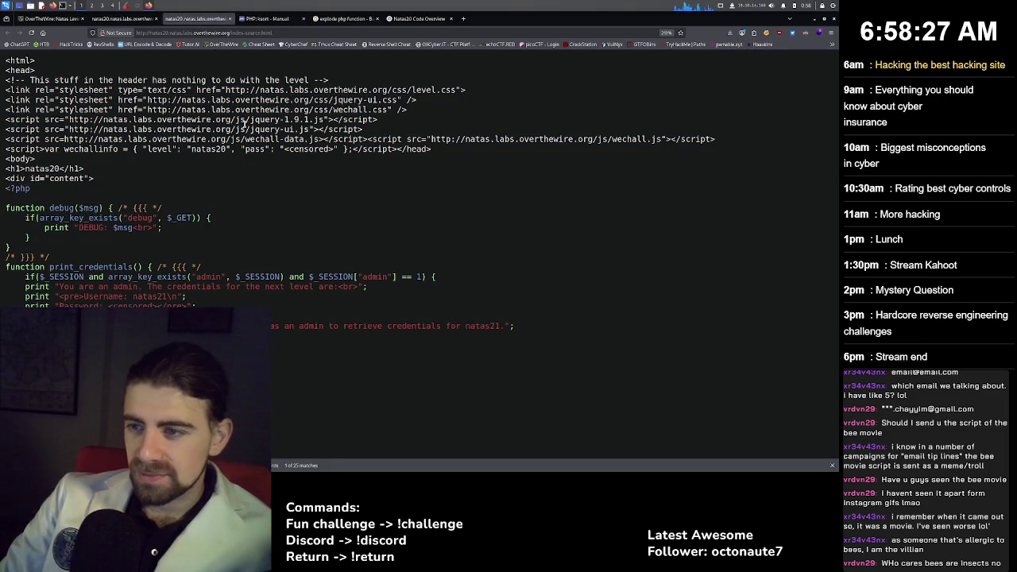
{"action": "key", "text": "Return"}
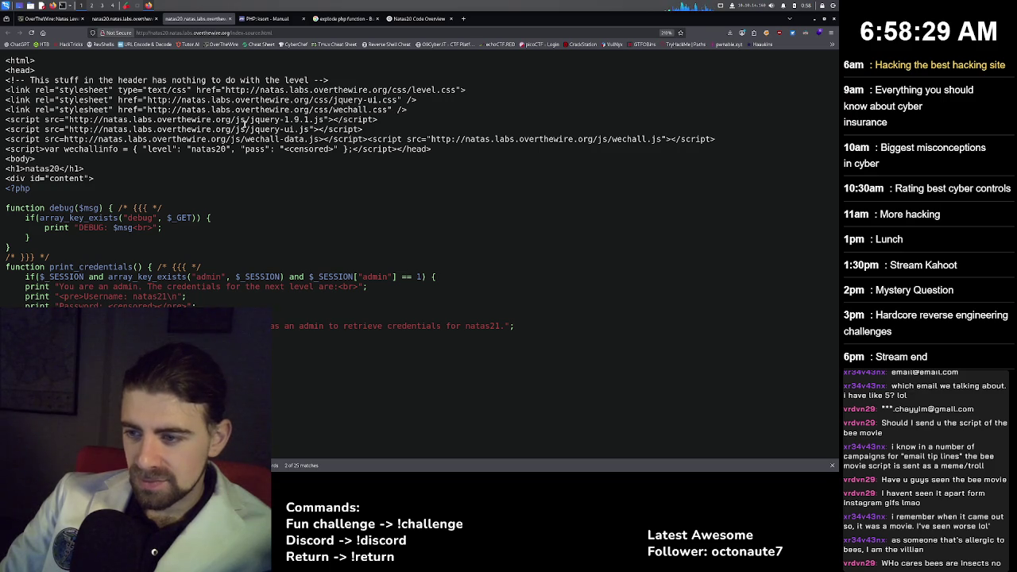
{"action": "key", "text": "Return"}
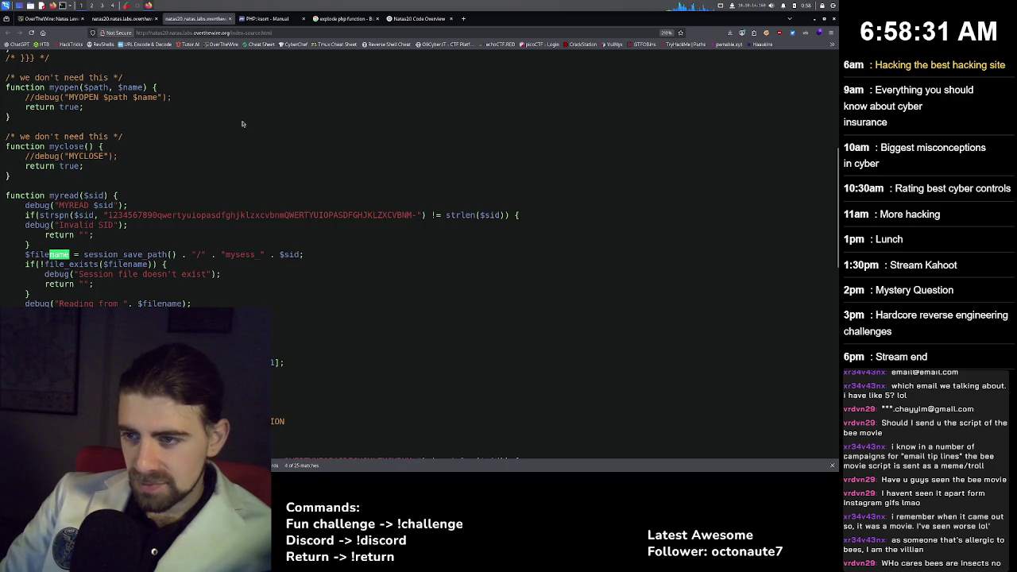
{"action": "key", "text": "Return"}
{"action": "key", "text": "Return"}
{"action": "key", "text": "Return"}
{"action": "key", "text": "Return"}
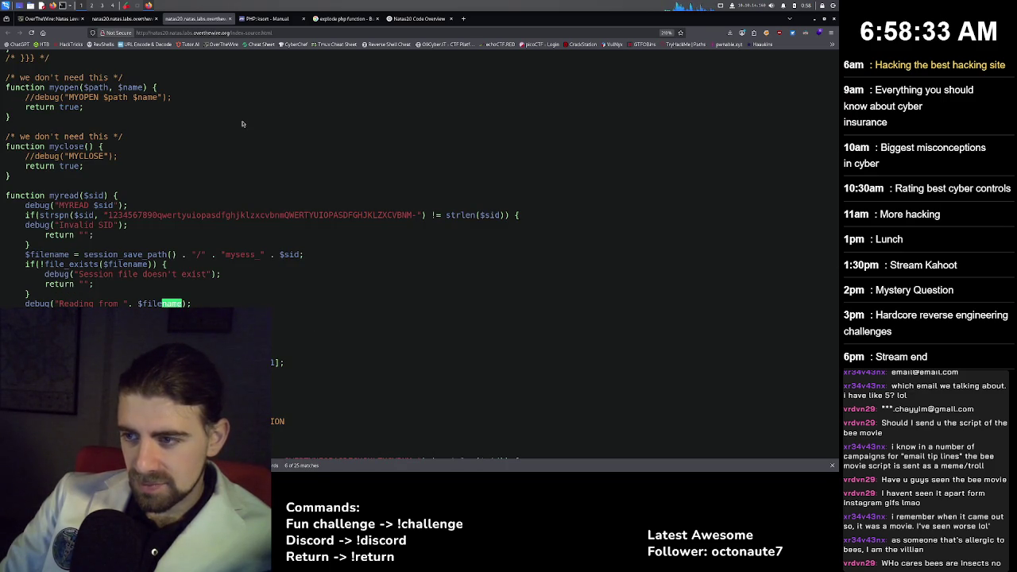
{"action": "key", "text": "Return"}
{"action": "key", "text": "Return"}
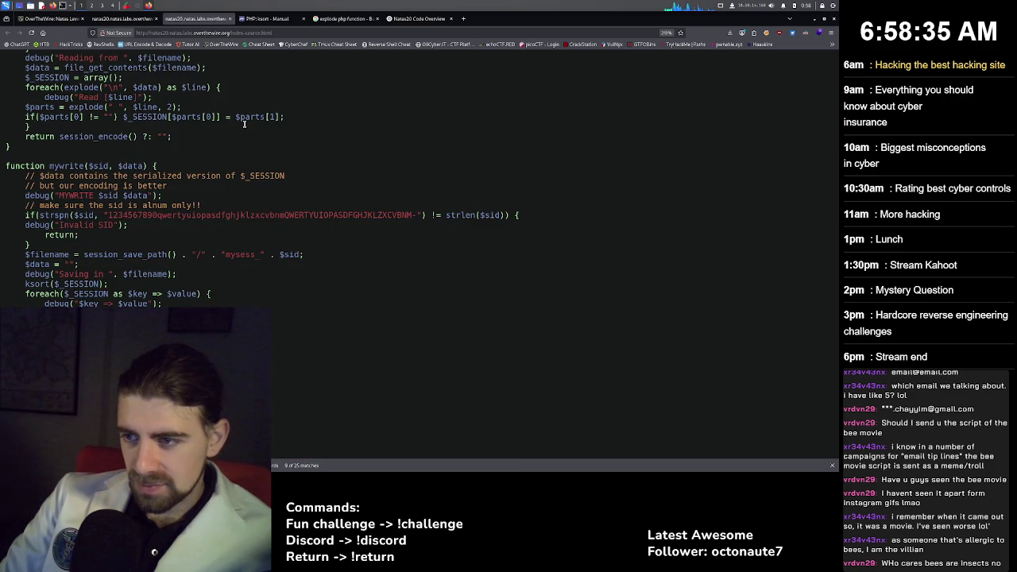
{"action": "key", "text": "Return"}
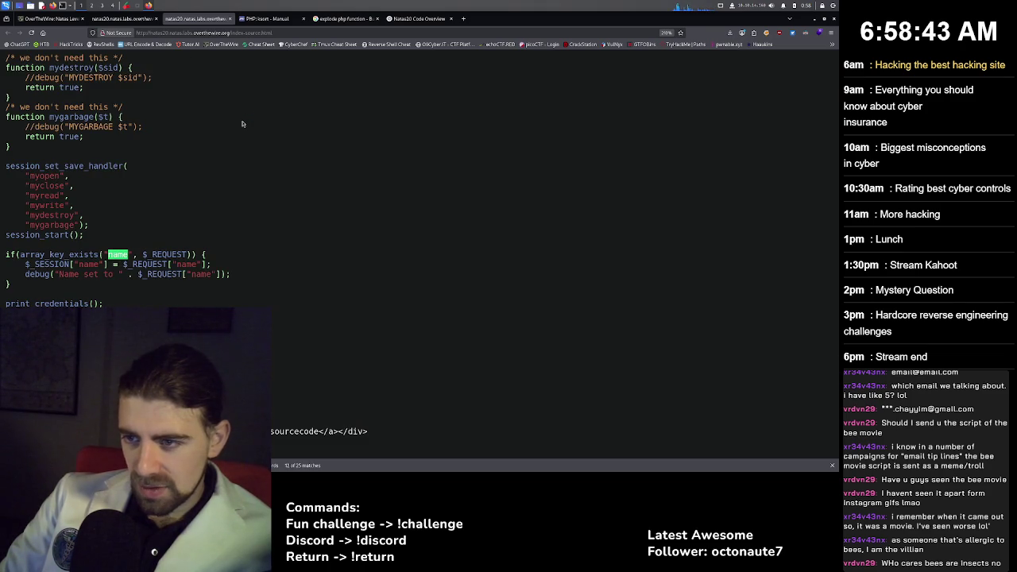
{"action": "key", "text": "Return"}
{"action": "key", "text": "Return"}
{"action": "key", "text": "Return"}
{"action": "key", "text": "Return"}
{"action": "key", "text": "Return"}
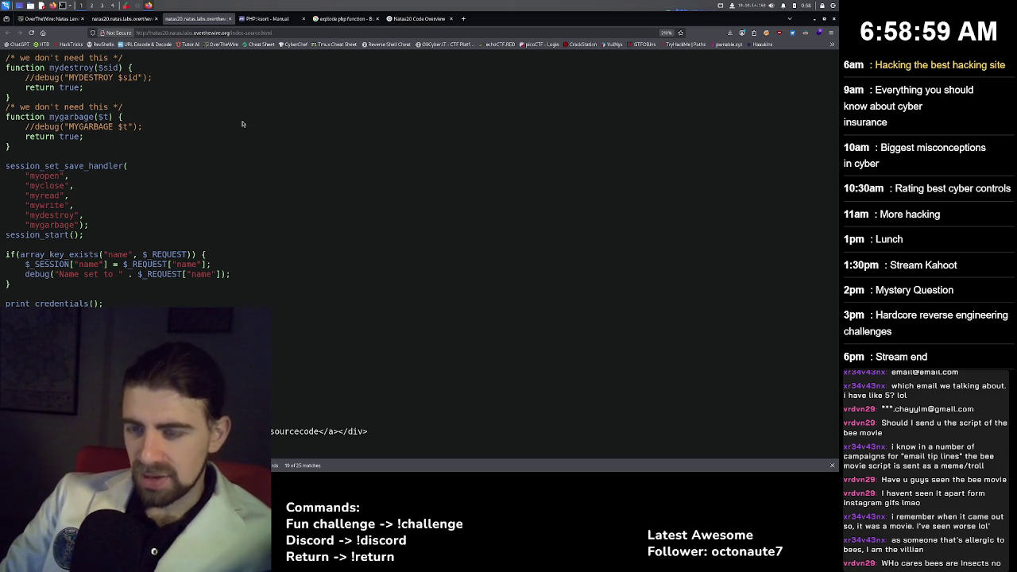
{"action": "key", "text": "Return"}
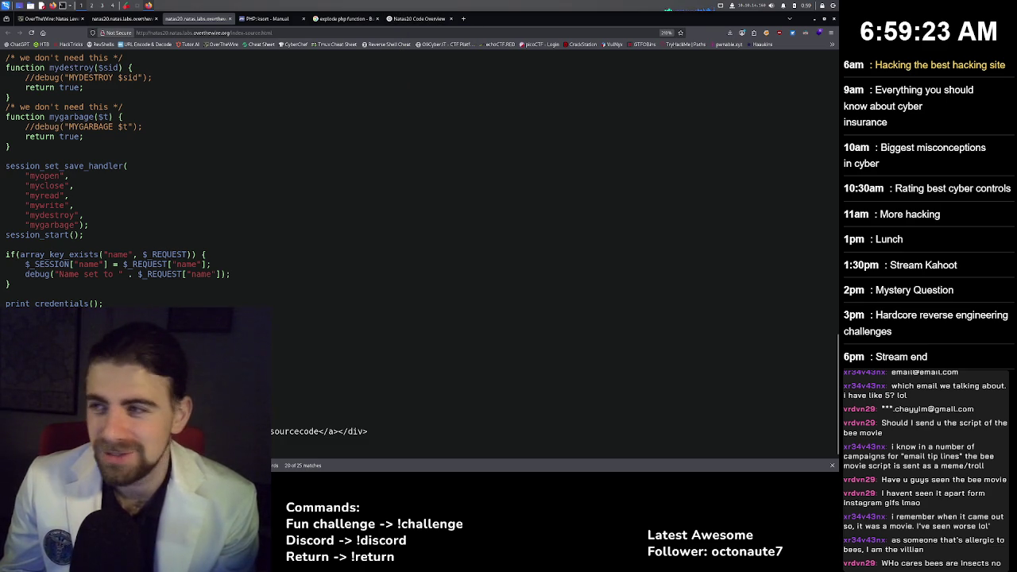
Read down the ChatGPT answer and select its URL-encoded payload hacker%0Aadmin%201.
{"action": "left_click", "coordinate": [420, 20]}
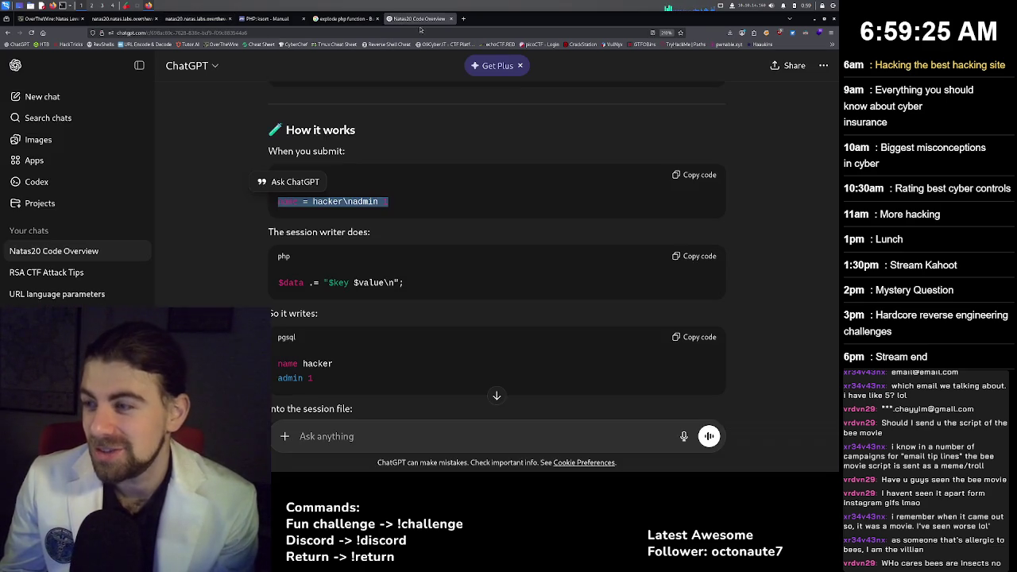
{"action": "scroll", "coordinate": [335, 319], "scroll_direction": "down", "scroll_amount": 1}
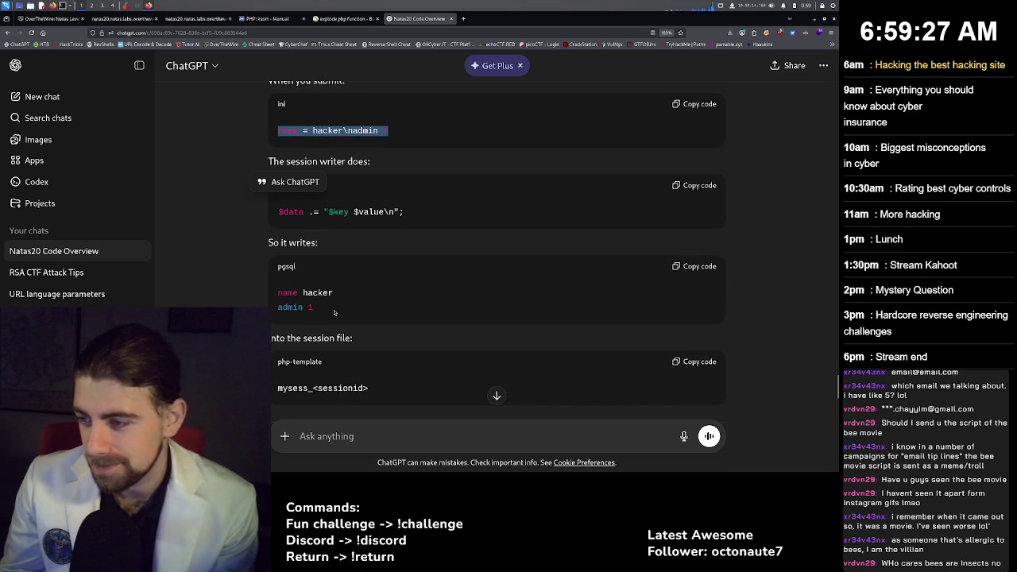
{"action": "scroll", "coordinate": [334, 313], "scroll_direction": "down", "scroll_amount": 1}
{"action": "scroll", "coordinate": [318, 321], "scroll_direction": "down", "scroll_amount": 1}
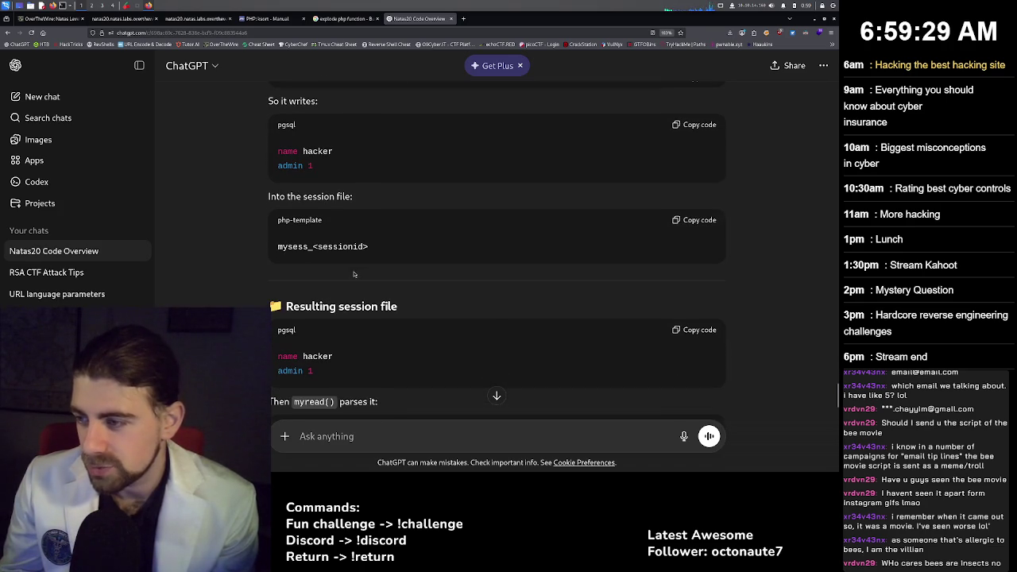
{"action": "scroll", "coordinate": [340, 348], "scroll_direction": "down", "scroll_amount": 1}
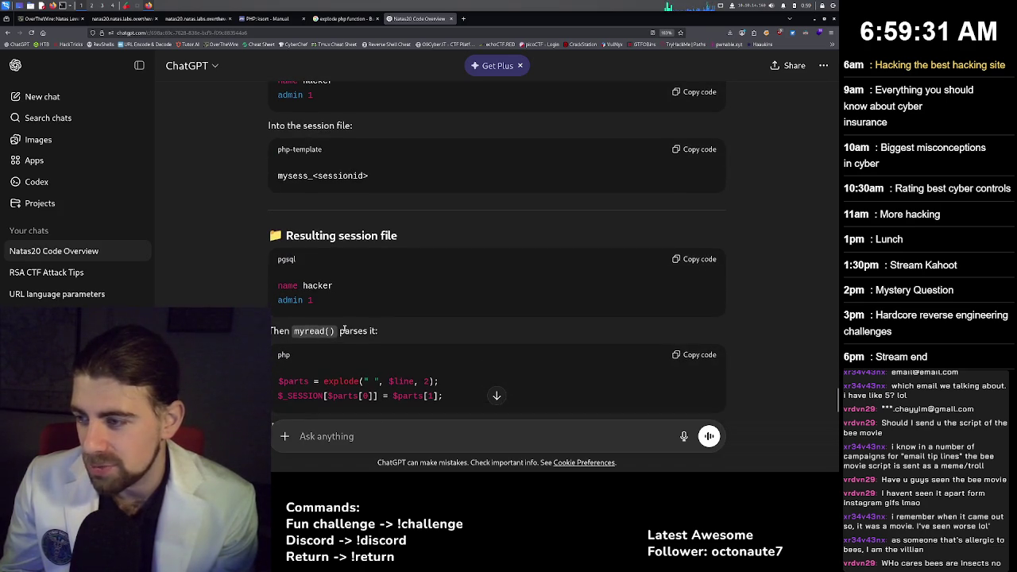
{"action": "scroll", "coordinate": [365, 376], "scroll_direction": "down", "scroll_amount": 2}
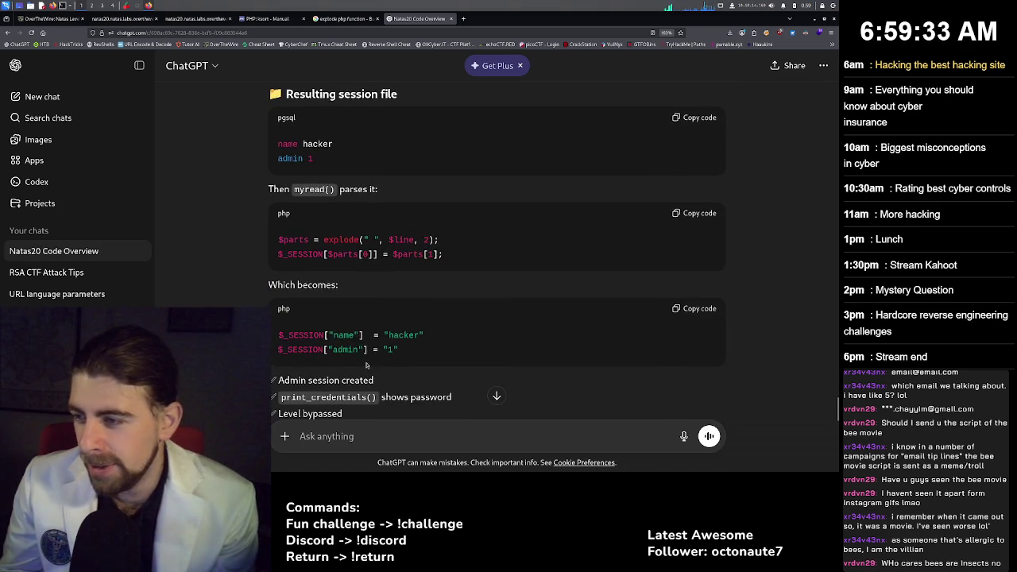
{"action": "scroll", "coordinate": [362, 342], "scroll_direction": "down", "scroll_amount": 1}
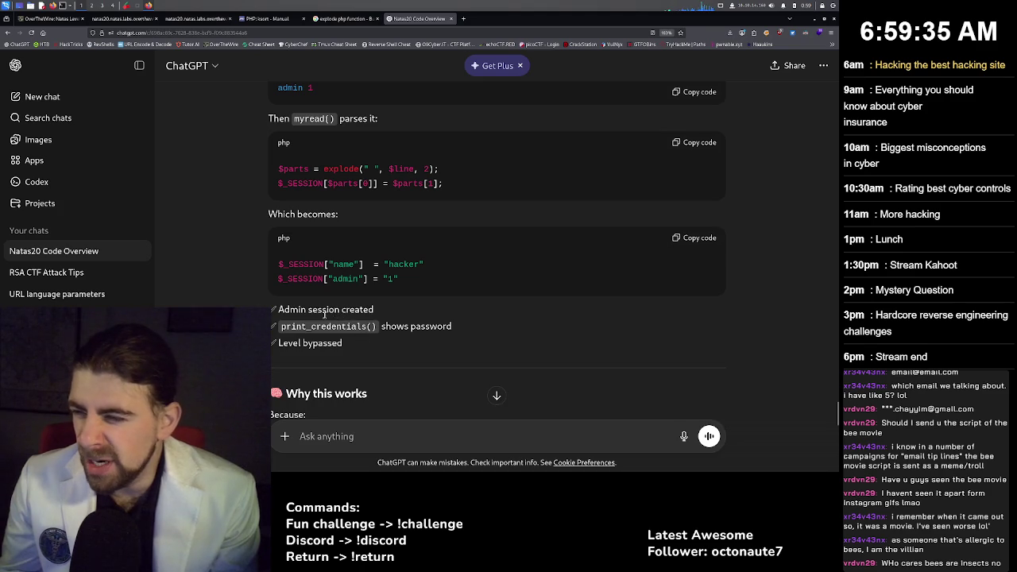
{"action": "scroll", "coordinate": [347, 332], "scroll_direction": "down", "scroll_amount": 3}
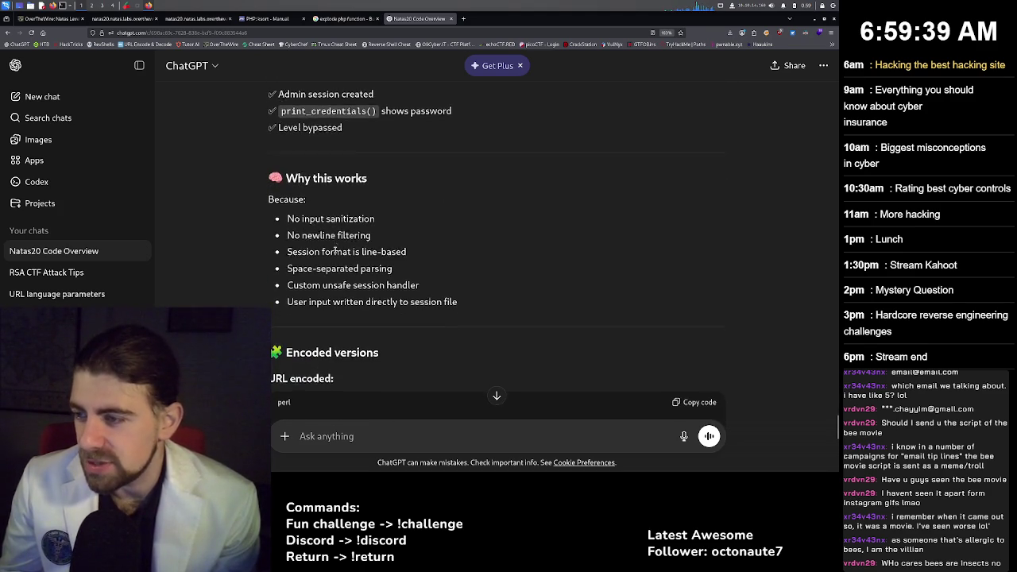
{"action": "scroll", "coordinate": [330, 237], "scroll_direction": "down", "scroll_amount": 2}
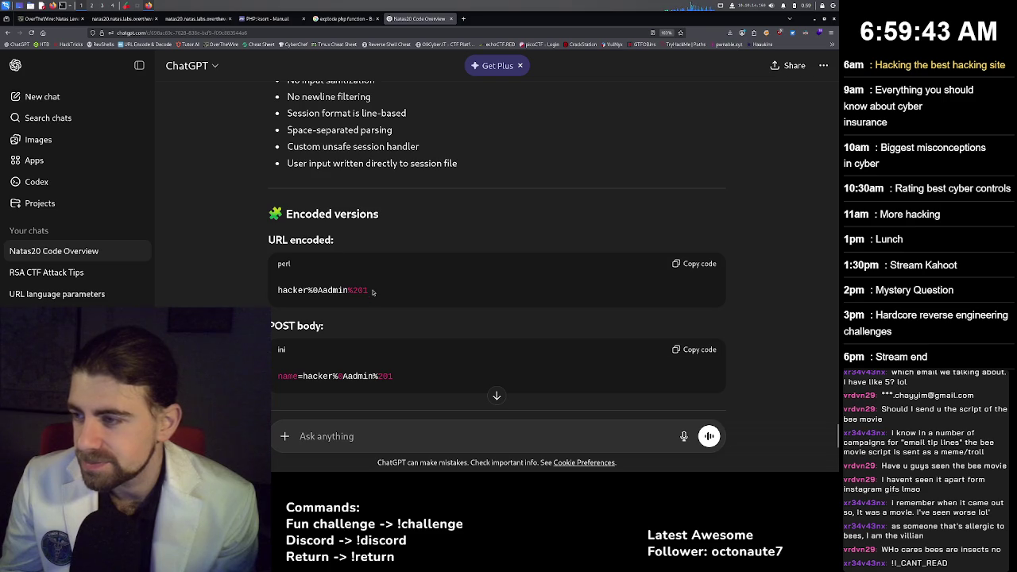
{"action": "left_click_drag", "start_coordinate": [372, 293], "coordinate": [290, 285]}
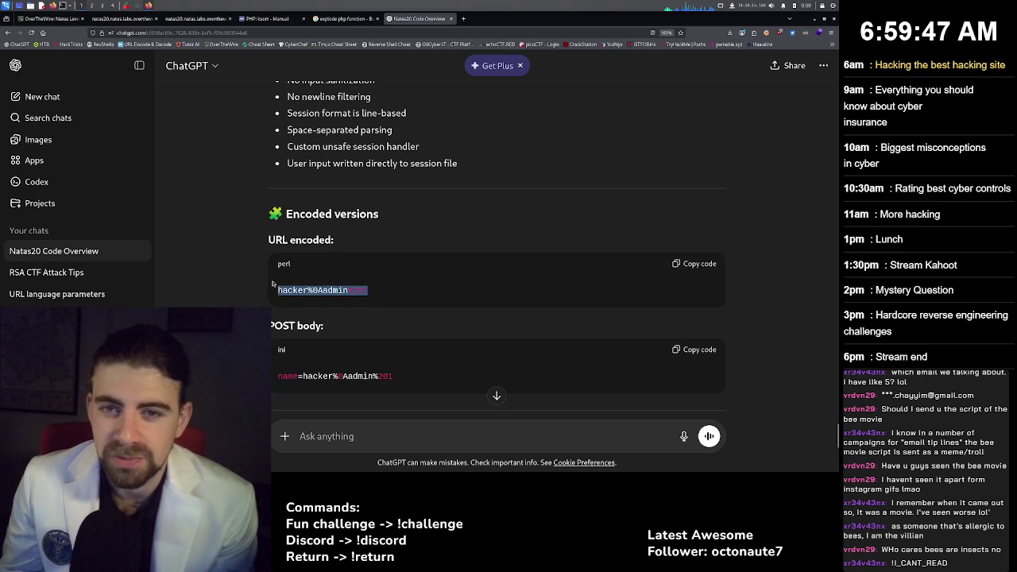
{"action": "left_click_drag", "start_coordinate": [272, 284], "coordinate": [273, 283]}
{"action": "key", "text": "ctrl+c"}
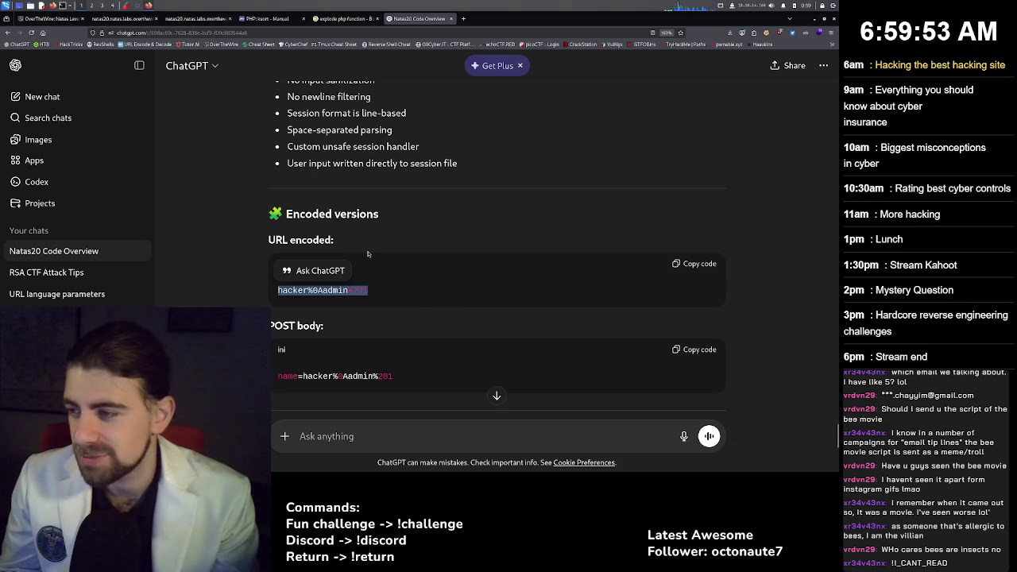
{"action": "left_click", "coordinate": [332, 20]}
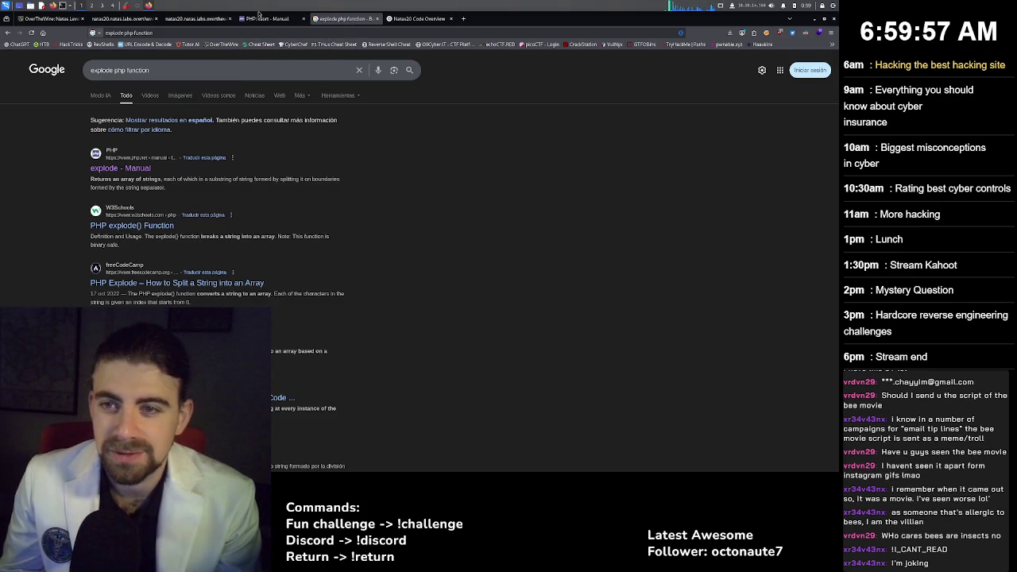
Move through the ksort manual and source tabs back to the natas20 page with developer tools.
{"action": "left_click", "coordinate": [266, 18]}
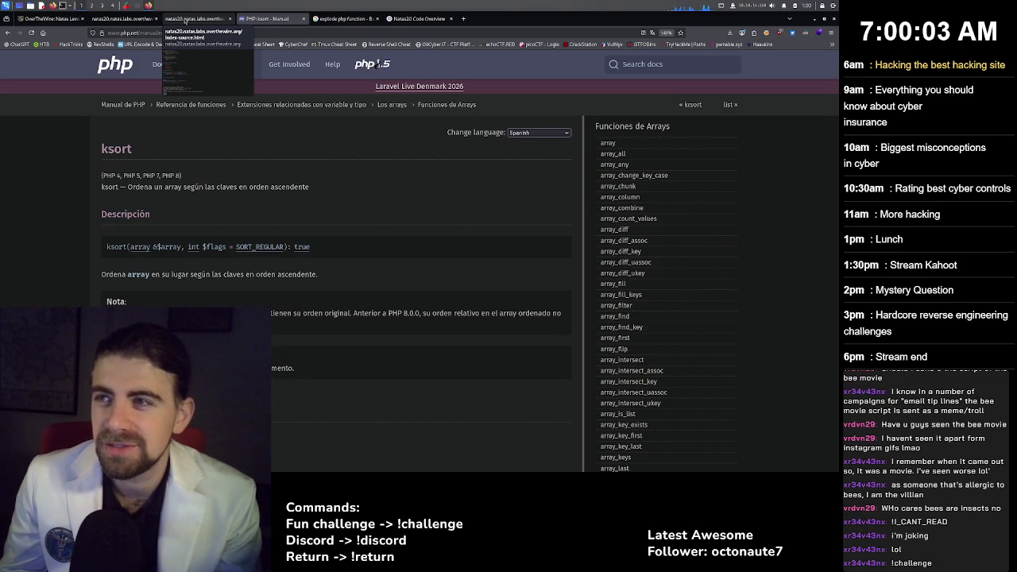
{"action": "left_click", "coordinate": [185, 19]}
{"action": "left_click", "coordinate": [111, 20]}
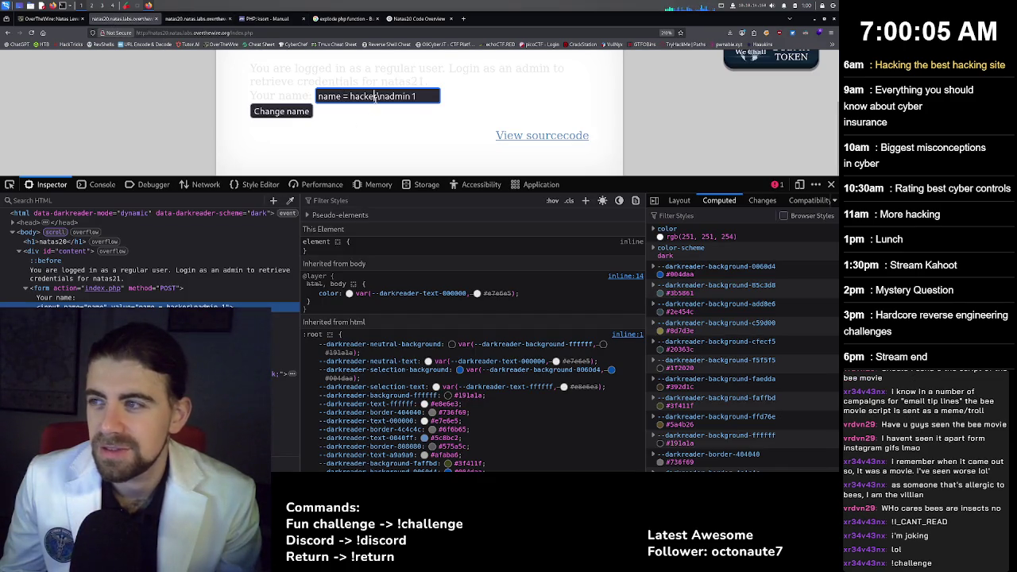
Submit the natas20 name field with the encoded payload hacker%0Aadmin%201.
{"action": "triple_click", "coordinate": [372, 96]}
{"action": "key", "text": "ctrl+v"}
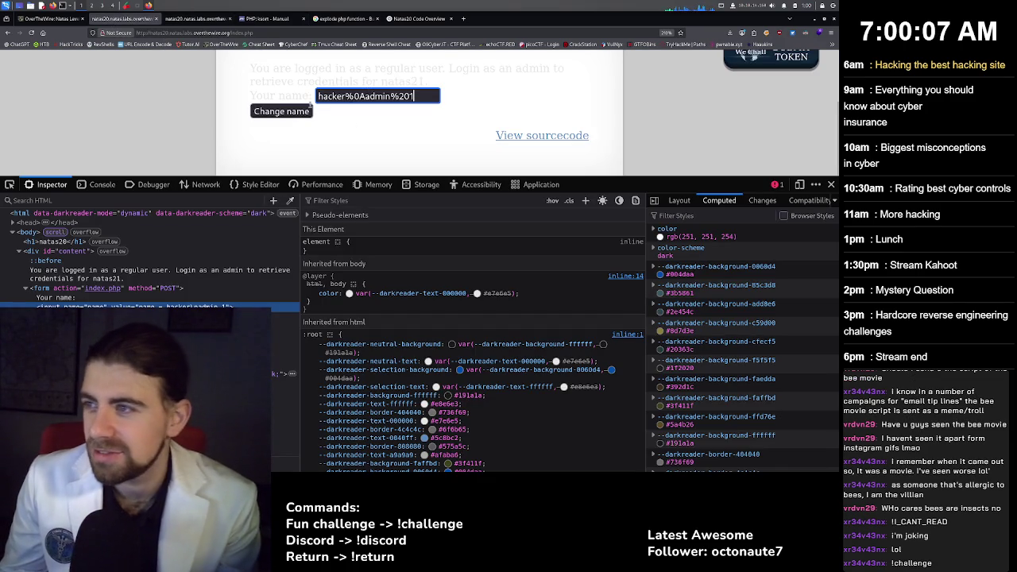
{"action": "left_click", "coordinate": [286, 111]}
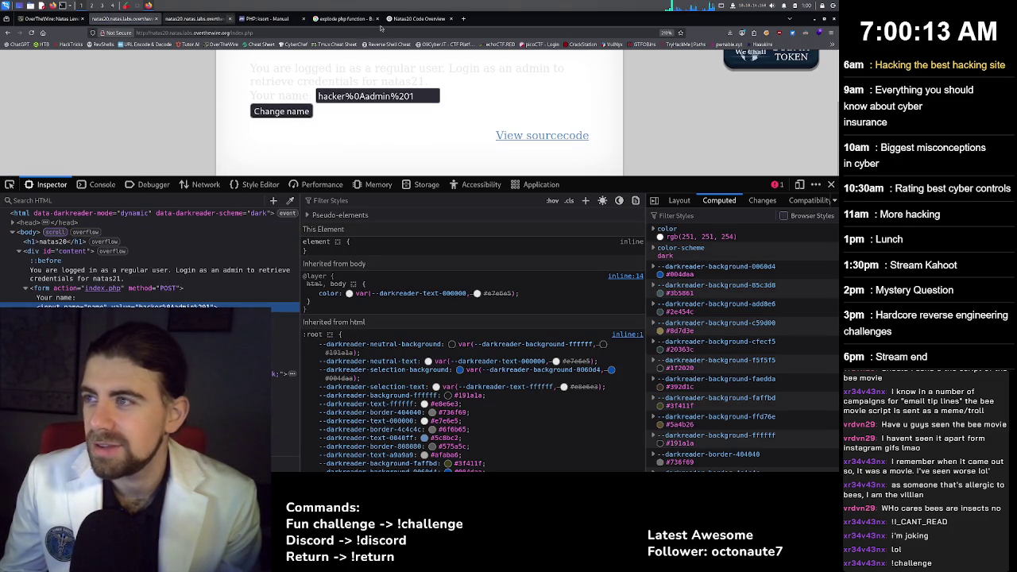
Copy ChatGPT's POST body line and resubmit the name as name=hacker%0Aadmin%201.
{"action": "left_click", "coordinate": [414, 18]}
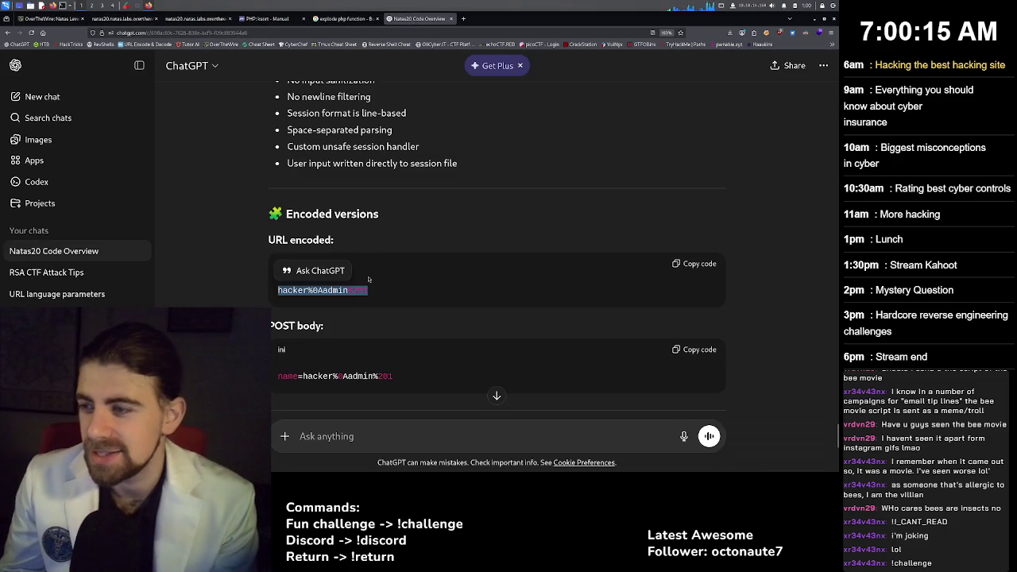
{"action": "triple_click", "coordinate": [342, 375]}
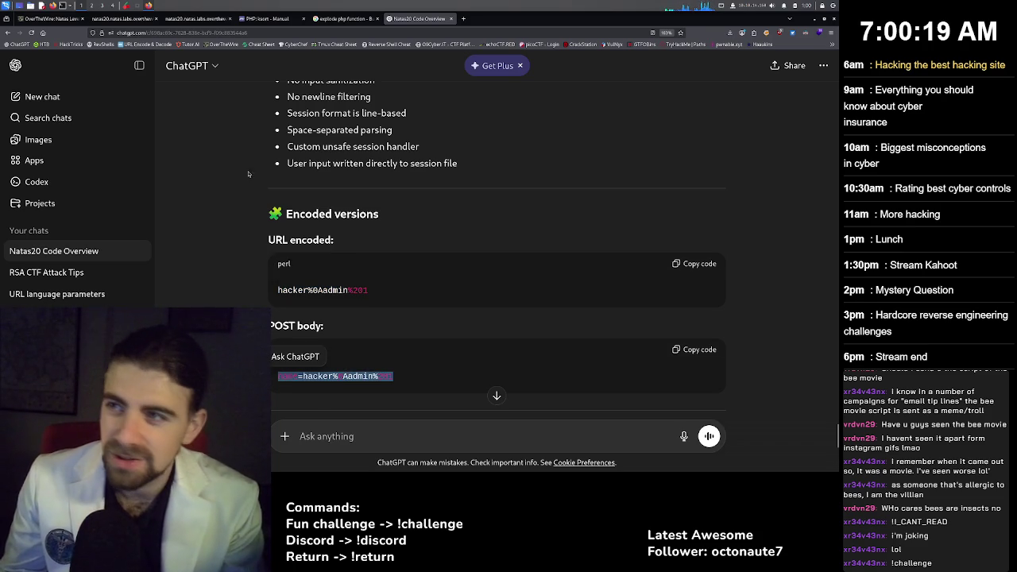
{"action": "left_click", "coordinate": [126, 18]}
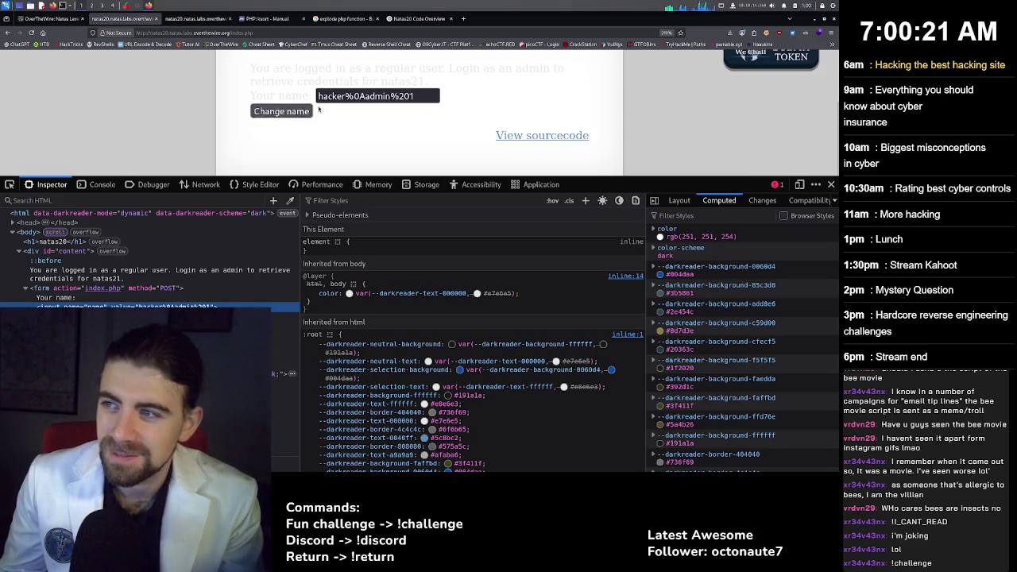
{"action": "left_click", "coordinate": [325, 96]}
{"action": "key", "text": "ctrl+a"}
{"action": "key", "text": "ctrl+v"}
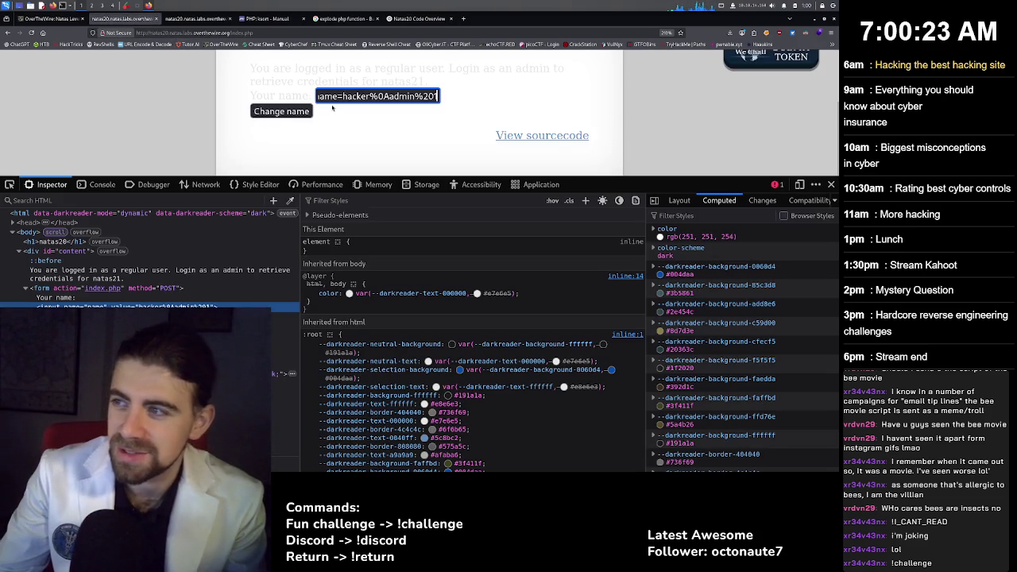
{"action": "key", "text": "Return"}
{"action": "scroll", "coordinate": [349, 128], "scroll_direction": "up", "scroll_amount": 2}
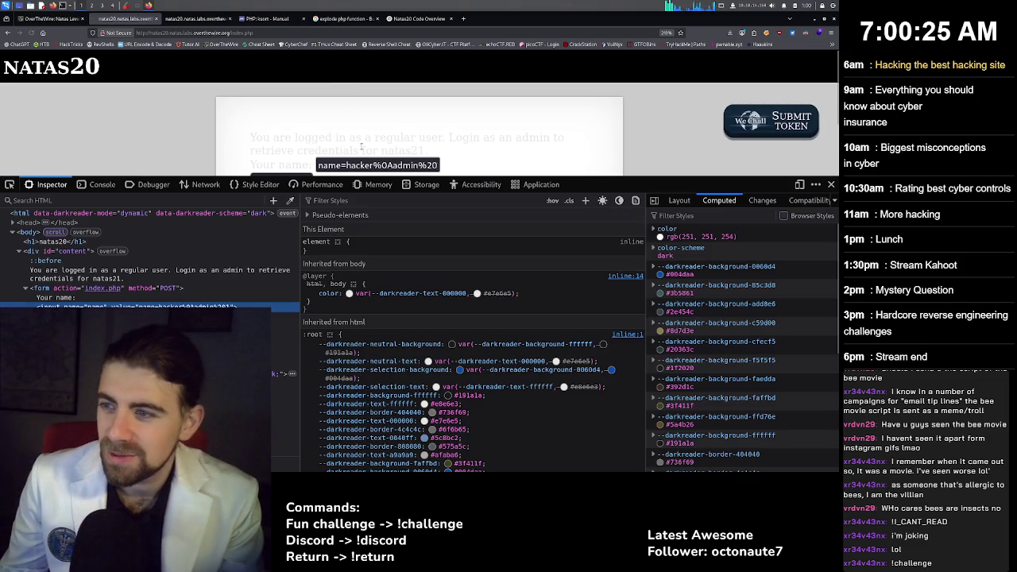
{"action": "scroll", "coordinate": [359, 159], "scroll_direction": "down", "scroll_amount": 2}
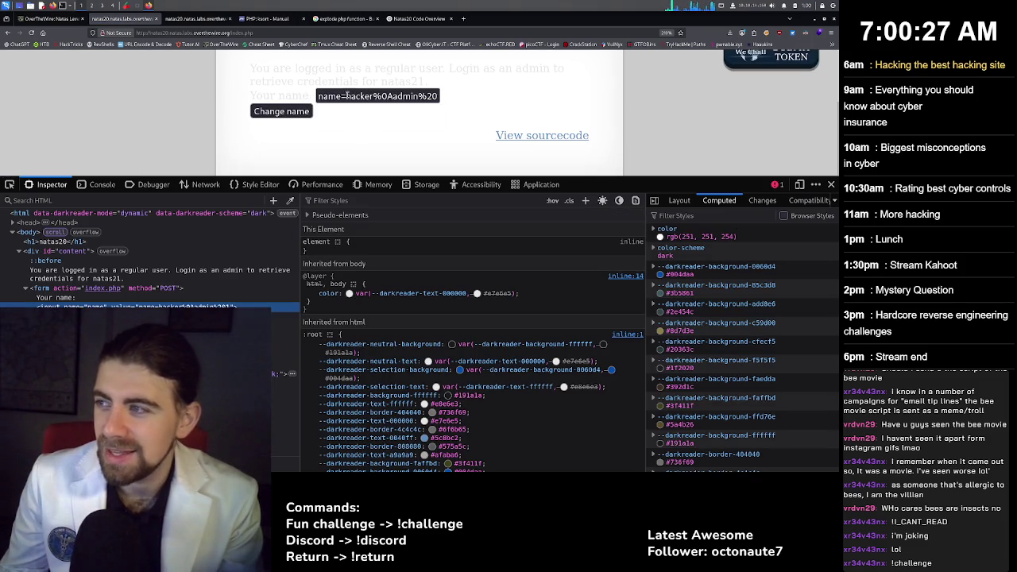
{"action": "key", "text": "ctrl+t"}
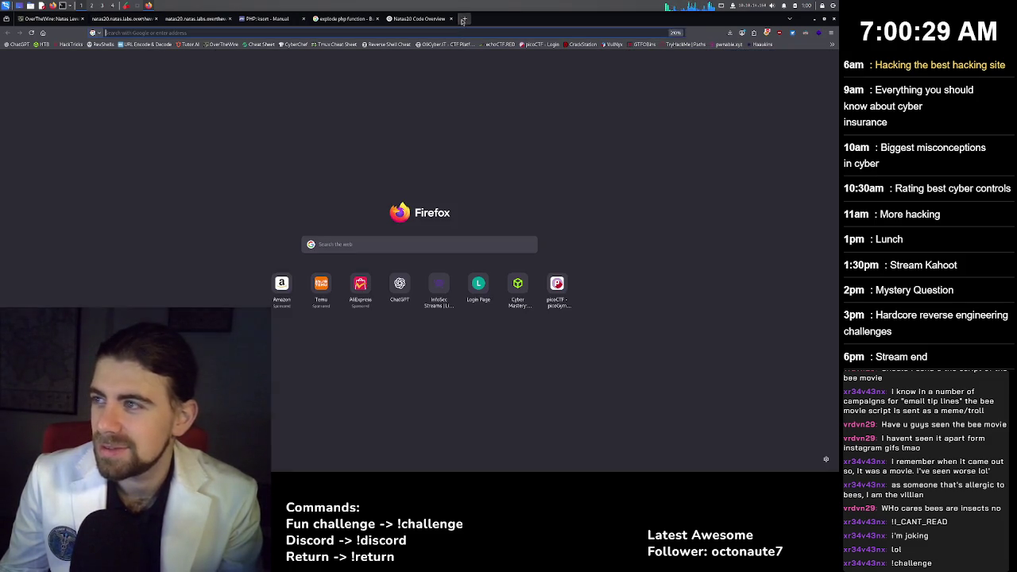
Search the web for a natas20 writeup and scroll through the LearnHacking.io Level 20 walkthrough.
{"action": "type", "text": "natas20"}
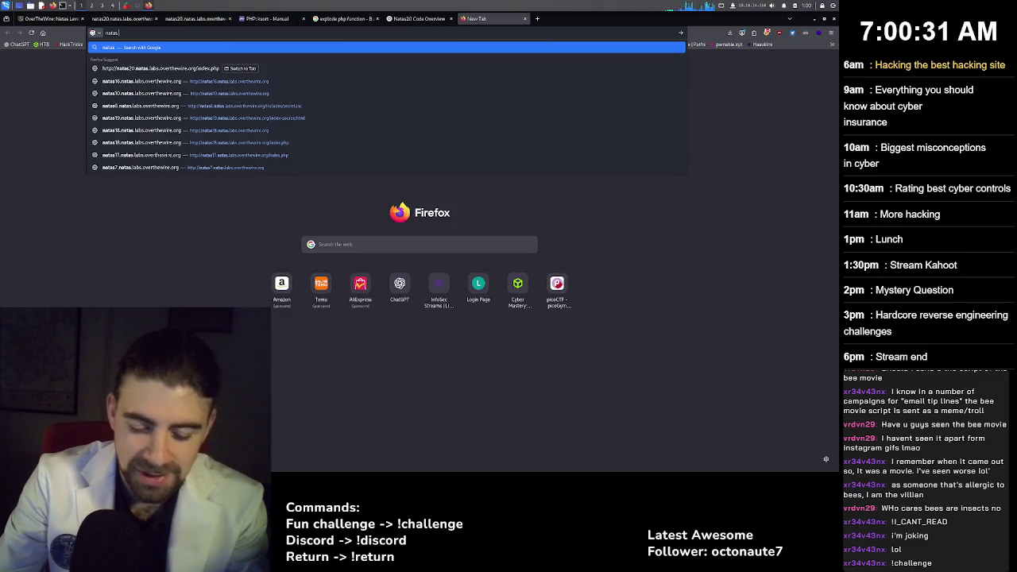
{"action": "key", "text": "Delete"}
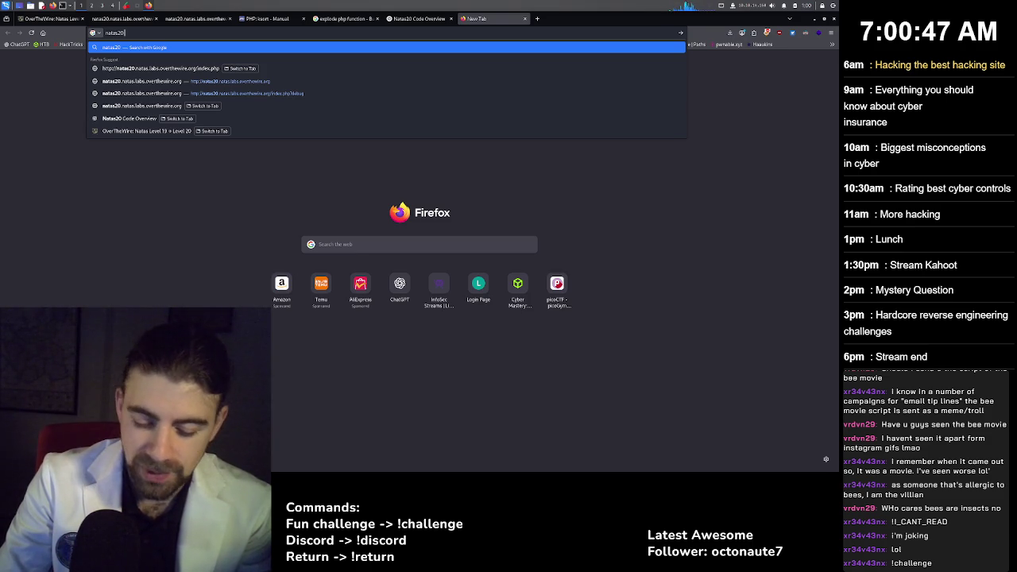
{"action": "type", "text": "writeup"}
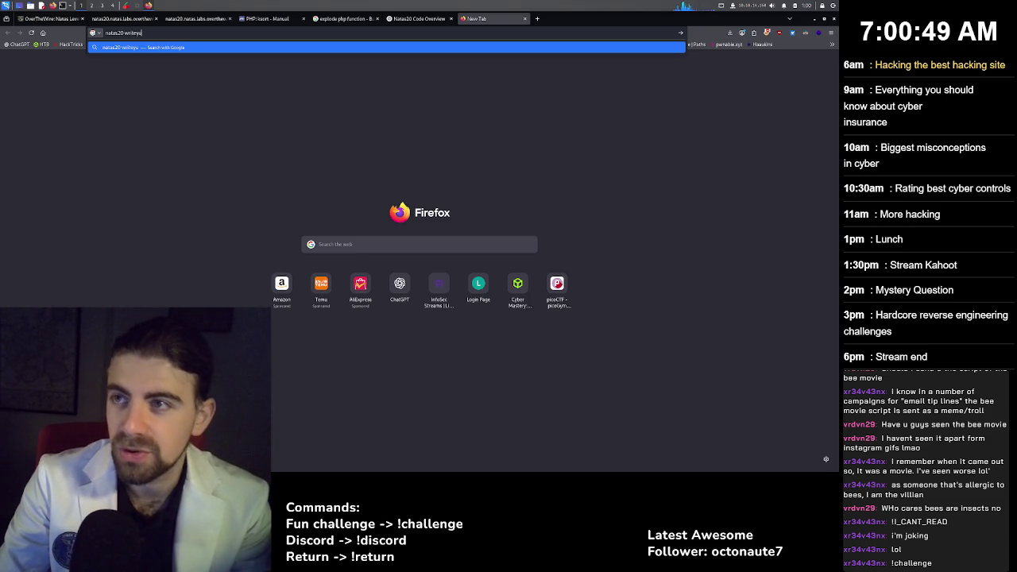
{"action": "type", "text": "p"}
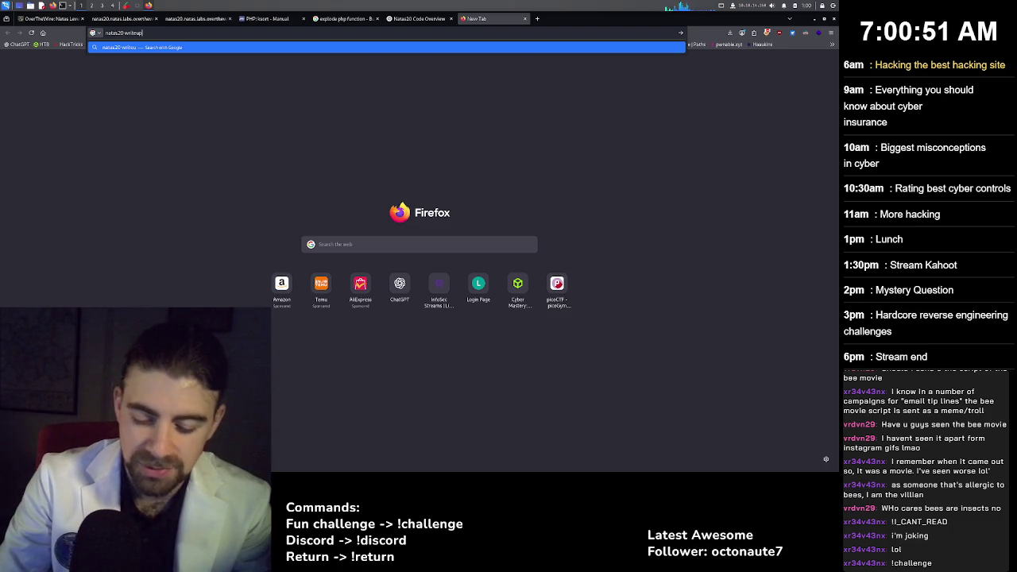
{"action": "key", "text": "Return"}
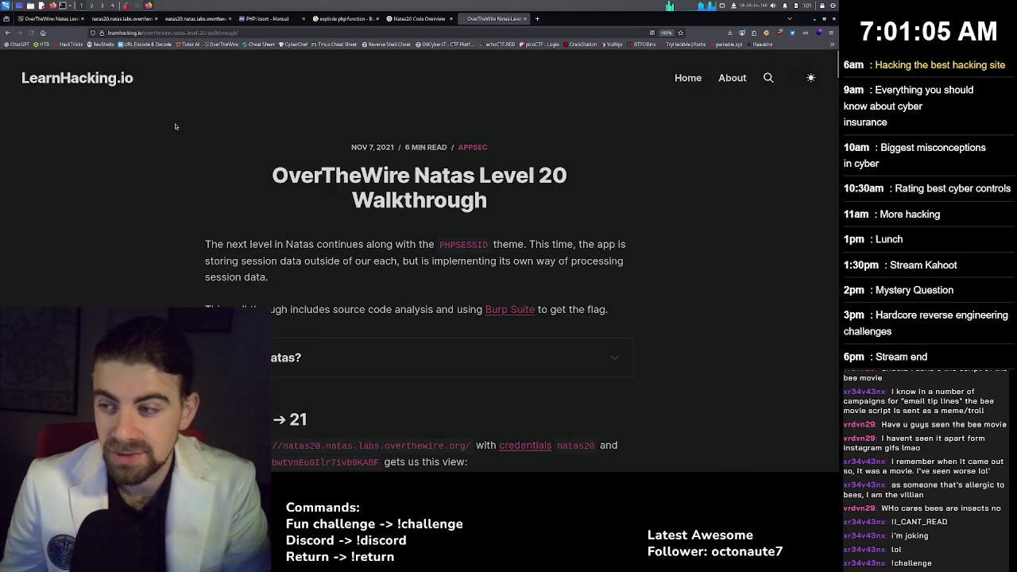
{"action": "scroll", "coordinate": [291, 240], "scroll_direction": "down", "scroll_amount": 3}
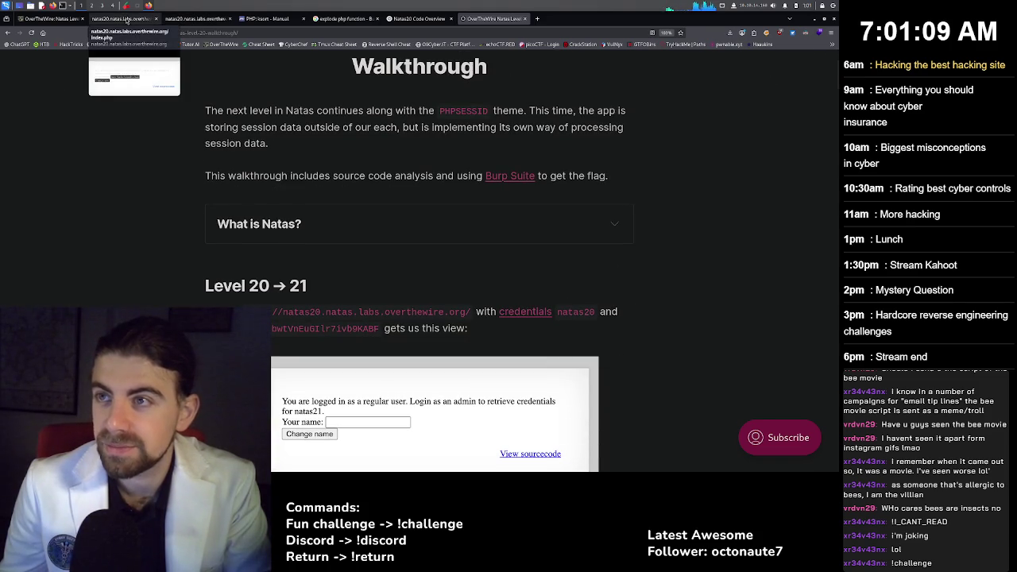
{"action": "scroll", "coordinate": [404, 235], "scroll_direction": "down", "scroll_amount": 2}
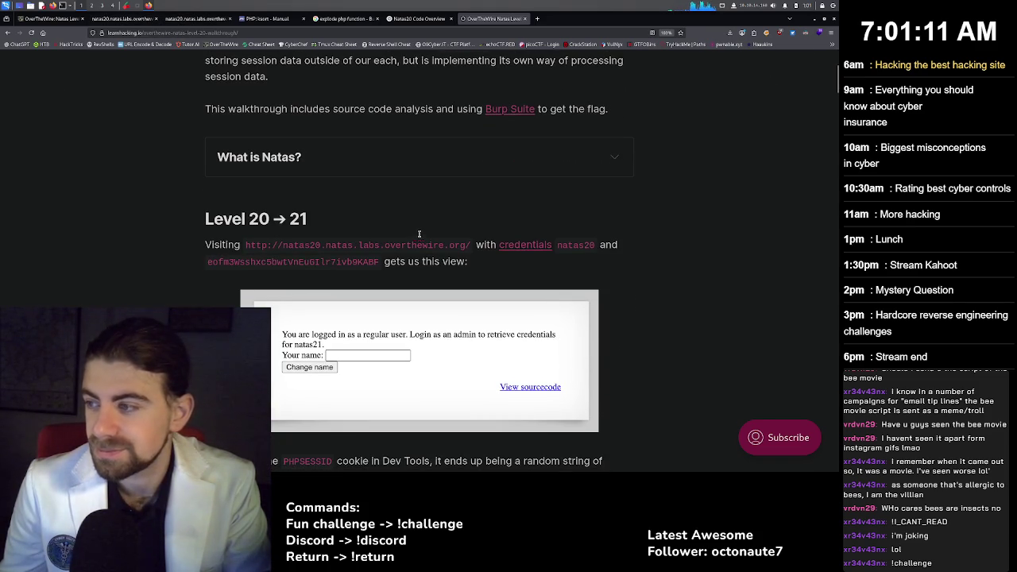
{"action": "scroll", "coordinate": [419, 233], "scroll_direction": "down", "scroll_amount": 4}
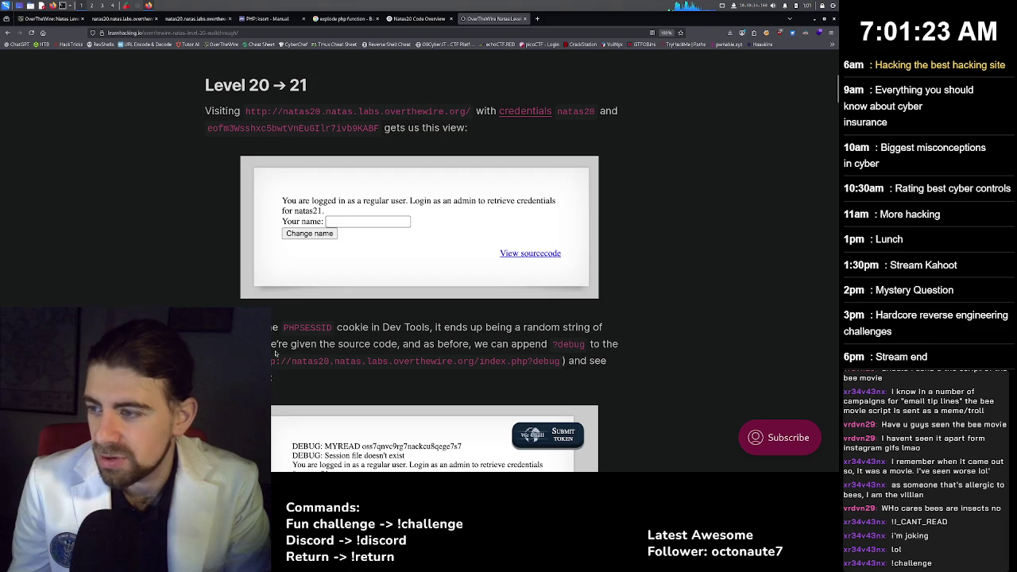
Reload the natas20 page as index.php?debug to show the session debug messages.
{"action": "left_click", "coordinate": [123, 19]}
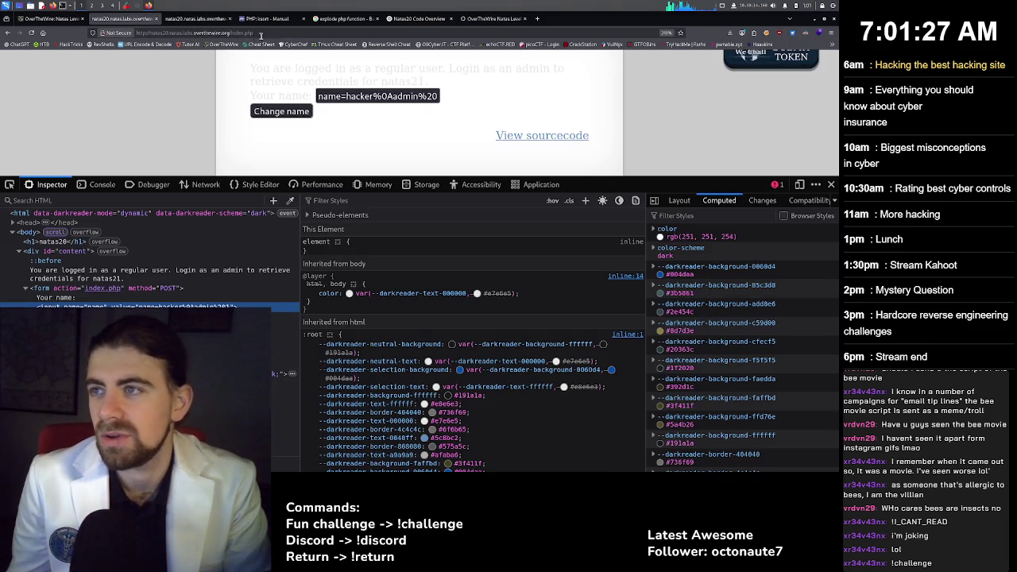
{"action": "left_click", "coordinate": [262, 34]}
{"action": "left_click", "coordinate": [278, 33]}
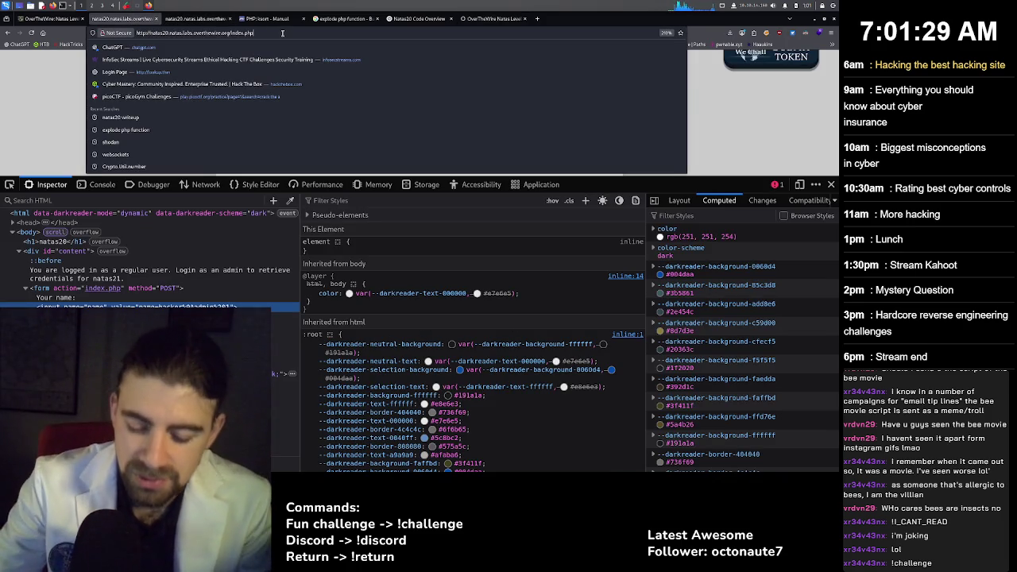
{"action": "type", "text": "?debug"}
{"action": "key", "text": "Return"}
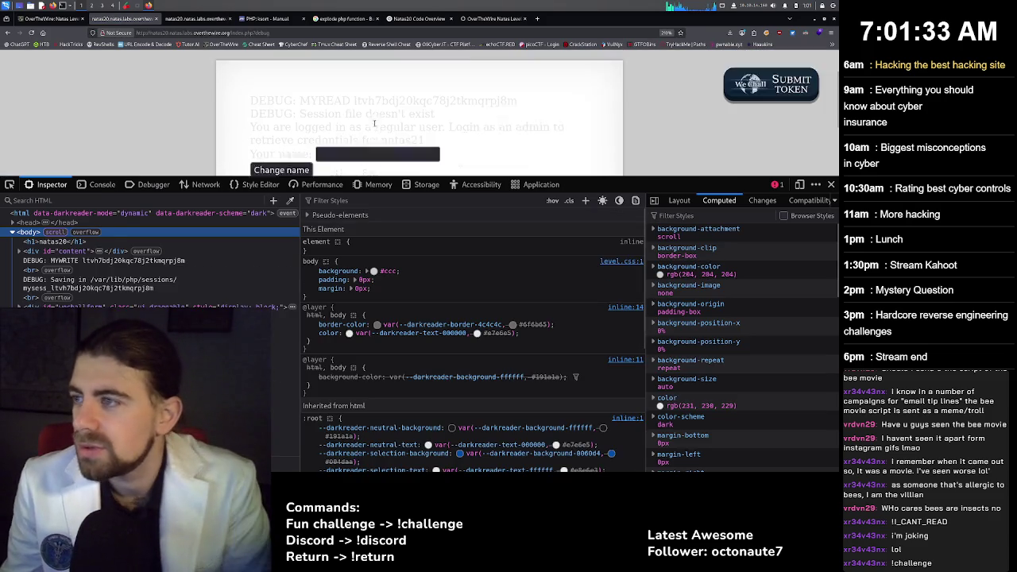
{"action": "scroll", "coordinate": [375, 123], "scroll_direction": "down", "scroll_amount": 1}
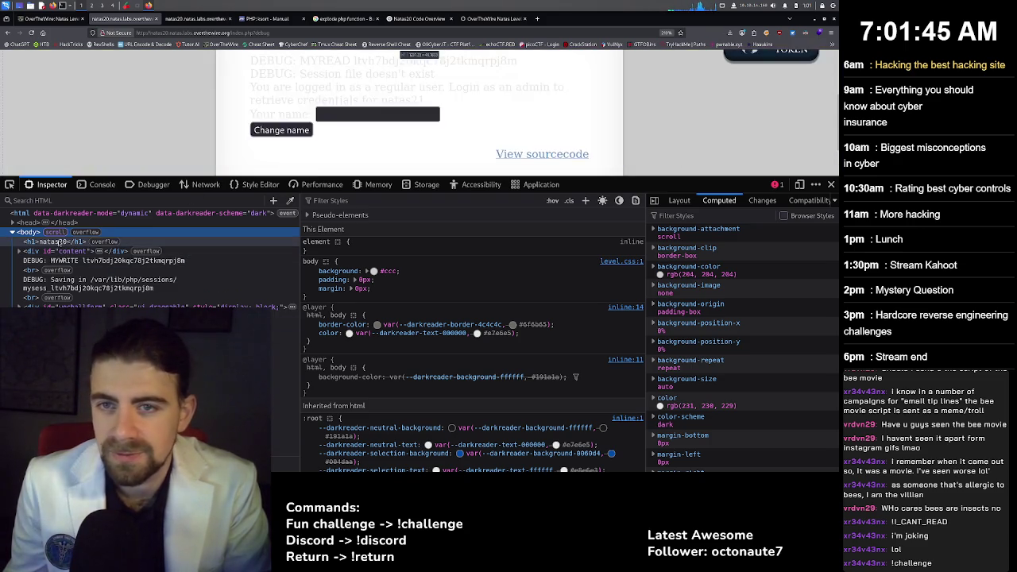
{"action": "left_click", "coordinate": [10, 184]}
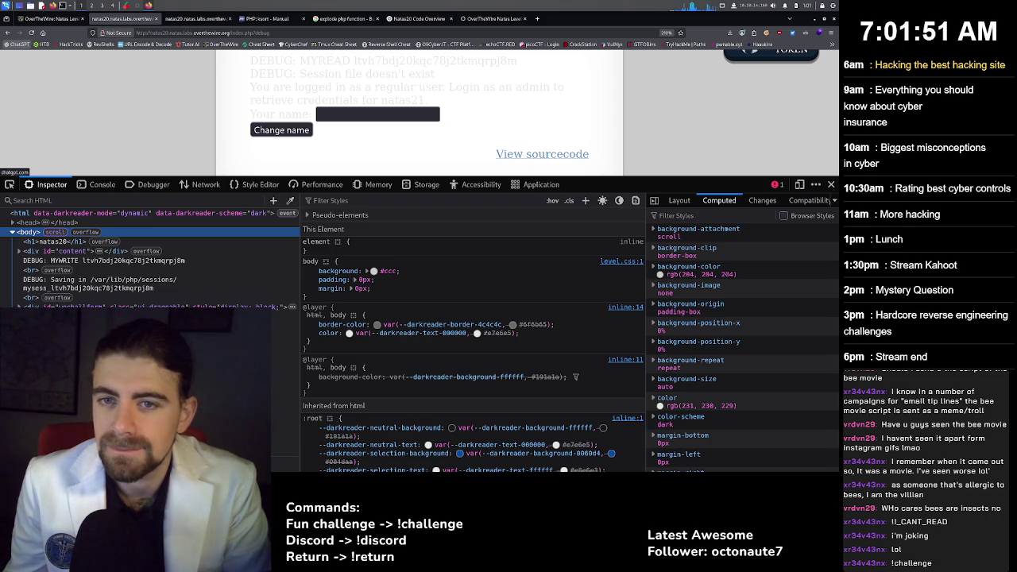
{"action": "left_click", "coordinate": [49, 18]}
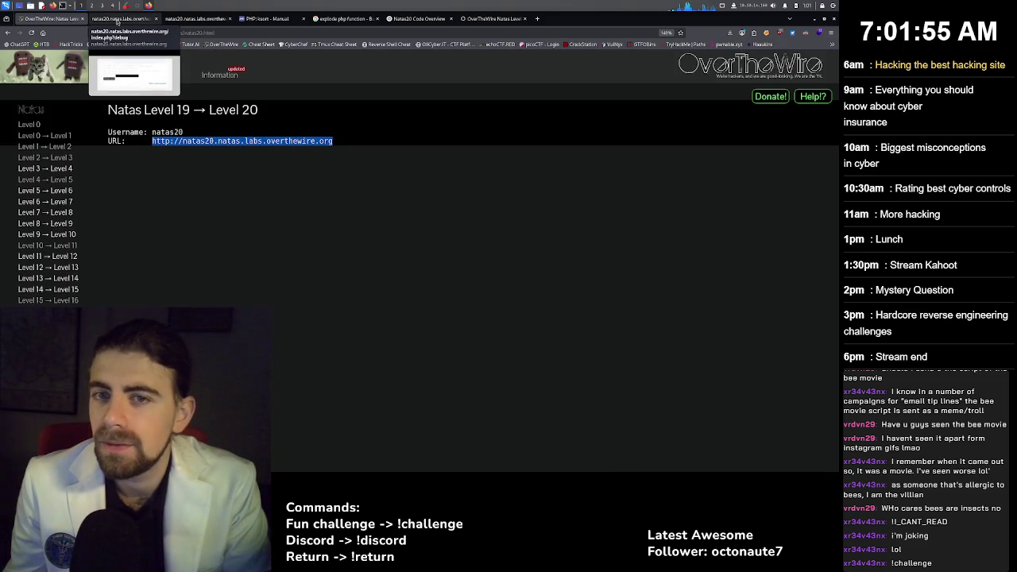
{"action": "left_click", "coordinate": [119, 19]}
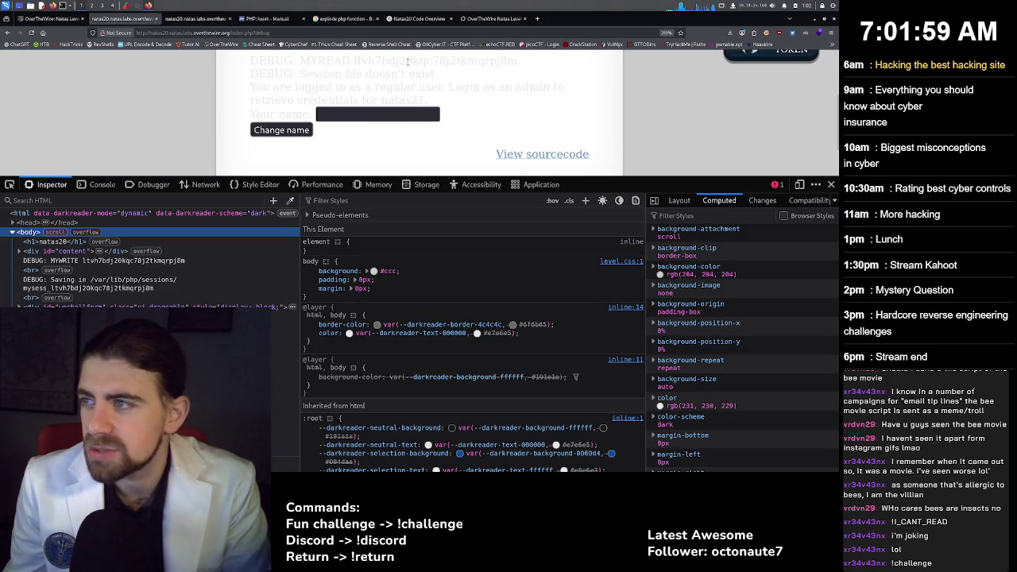
Select the MYREAD session id and compare it with the natas20 PHPSESSID cookie in DevTools Storage.
{"action": "double_click", "coordinate": [408, 61]}
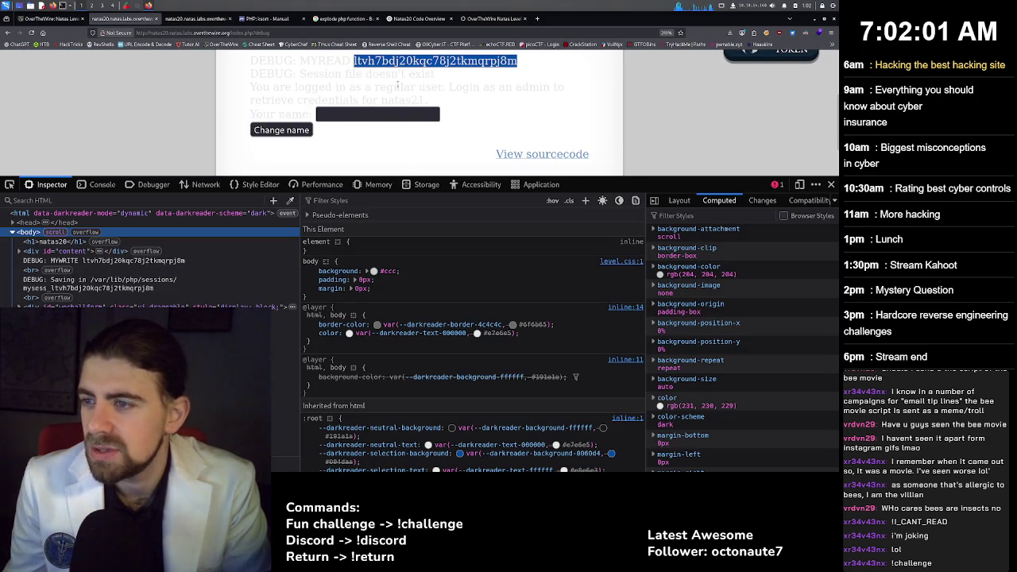
{"action": "left_click", "coordinate": [428, 188]}
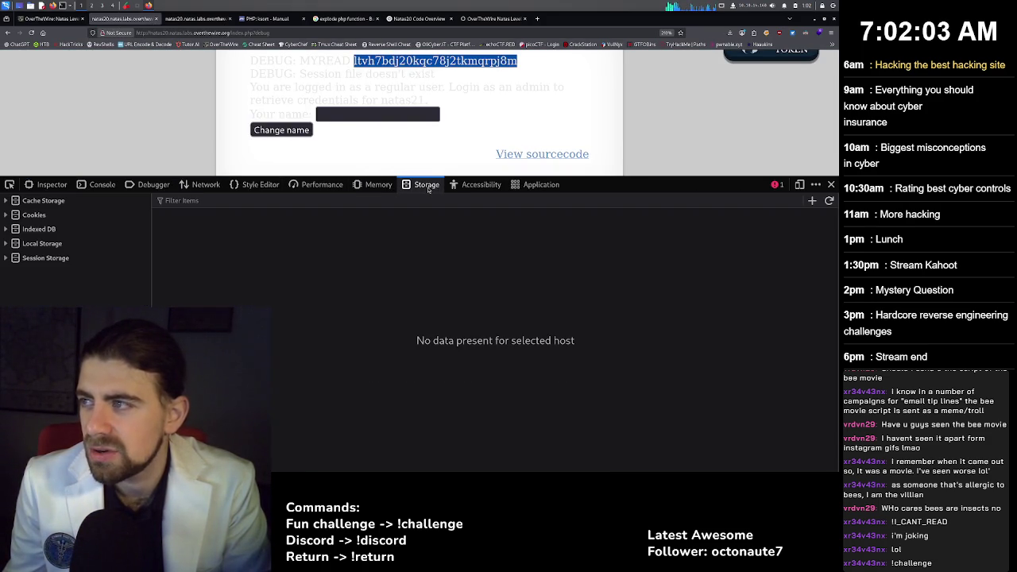
{"action": "left_click", "coordinate": [41, 217]}
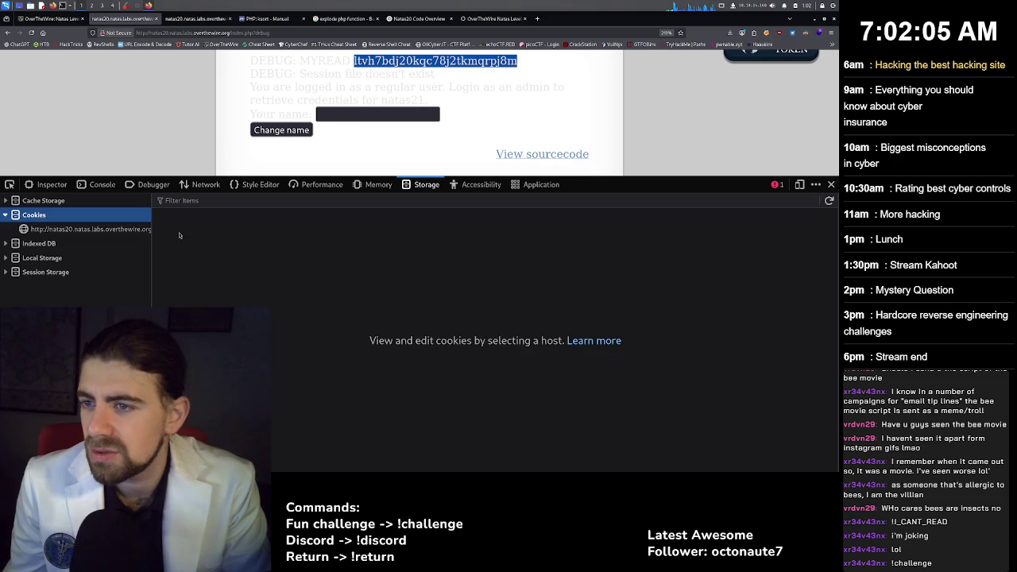
{"action": "left_click", "coordinate": [114, 229]}
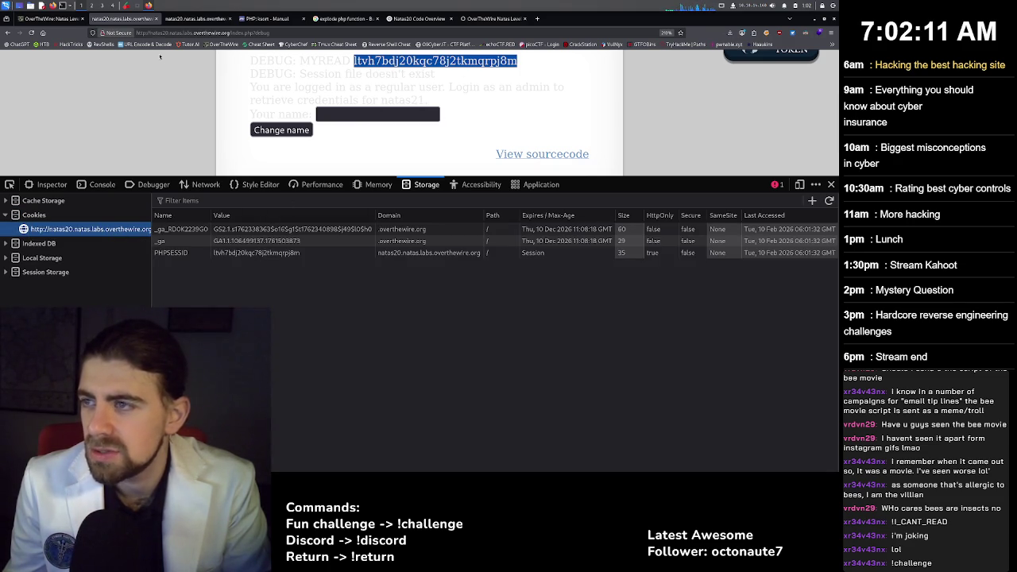
Search the natas20 source for 'myread' and select the debug call inside the myread function.
{"action": "left_click", "coordinate": [195, 19]}
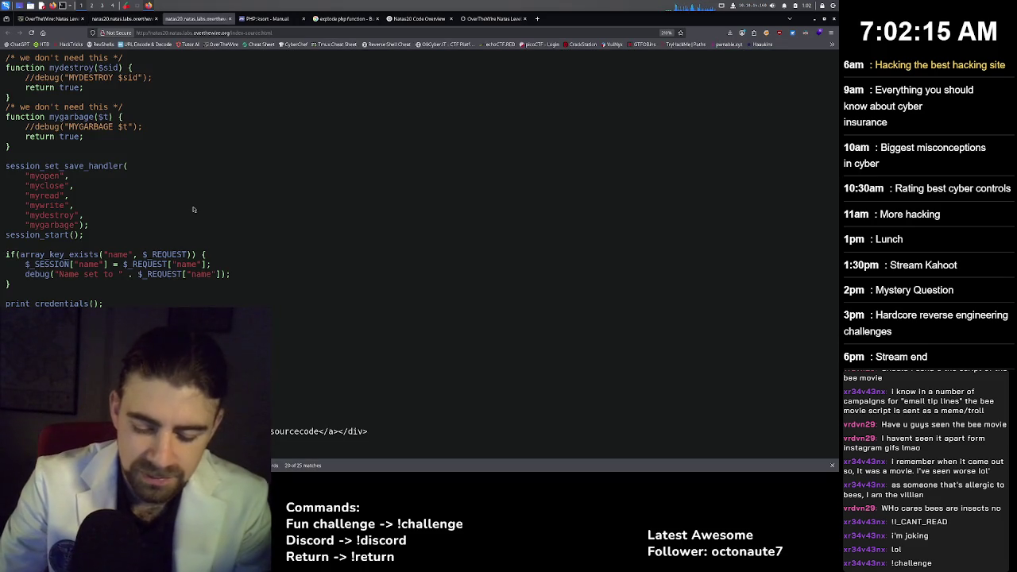
{"action": "type", "text": "myread"}
{"action": "key", "text": "Return"}
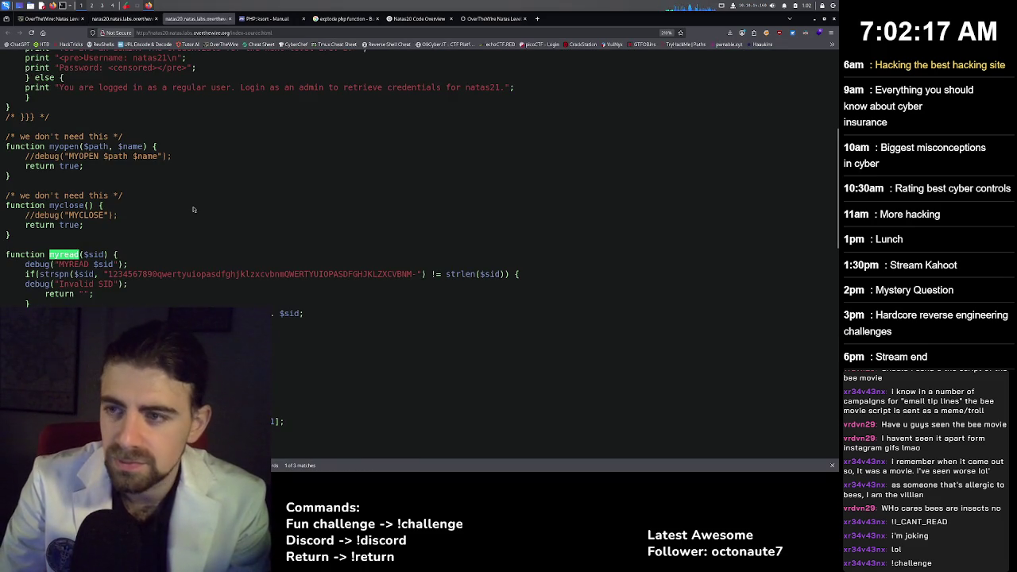
{"action": "key", "text": "Return"}
{"action": "key", "text": "Return"}
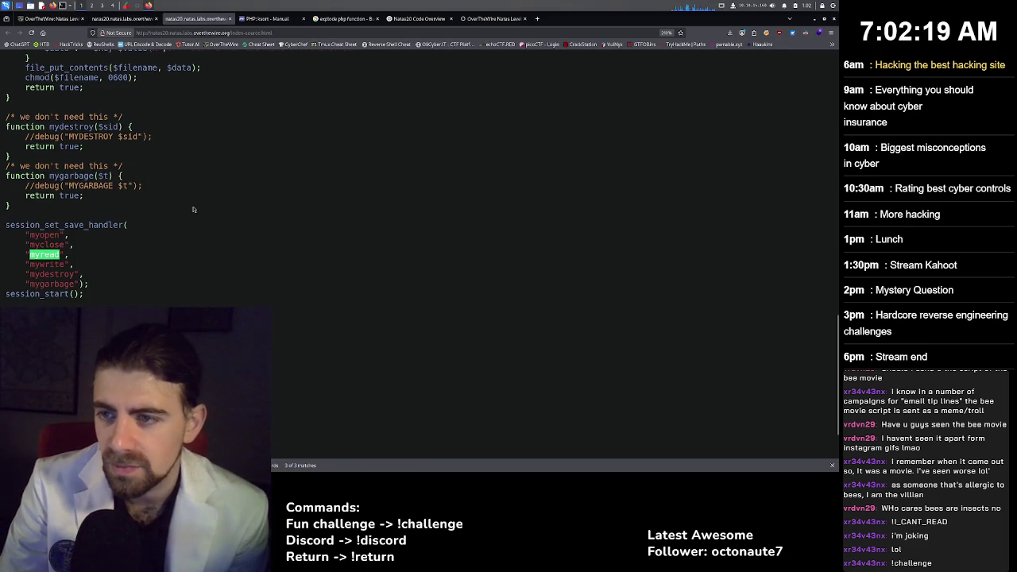
{"action": "key", "text": "Return"}
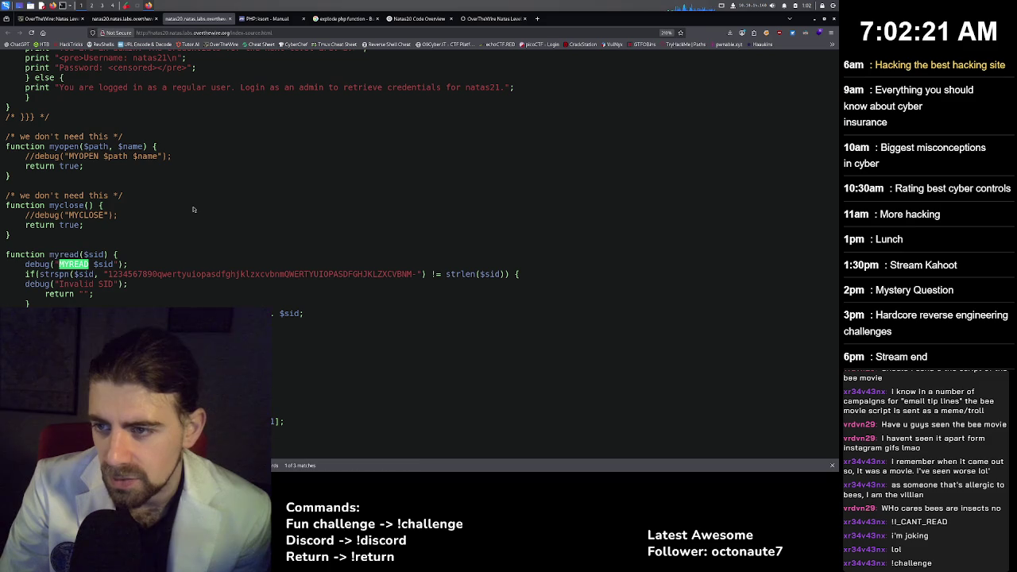
{"action": "key", "text": "Return"}
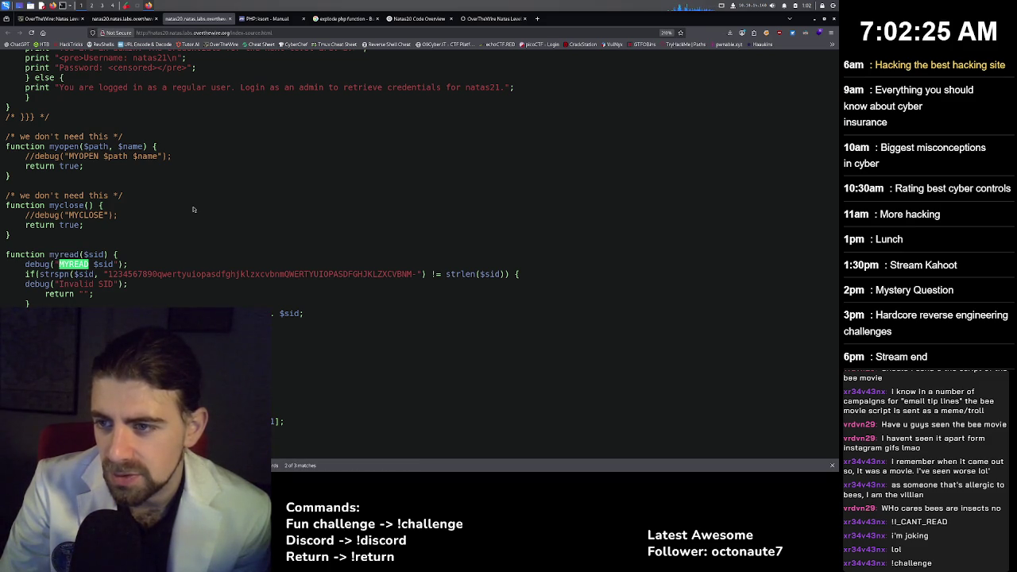
{"action": "double_click", "coordinate": [42, 265]}
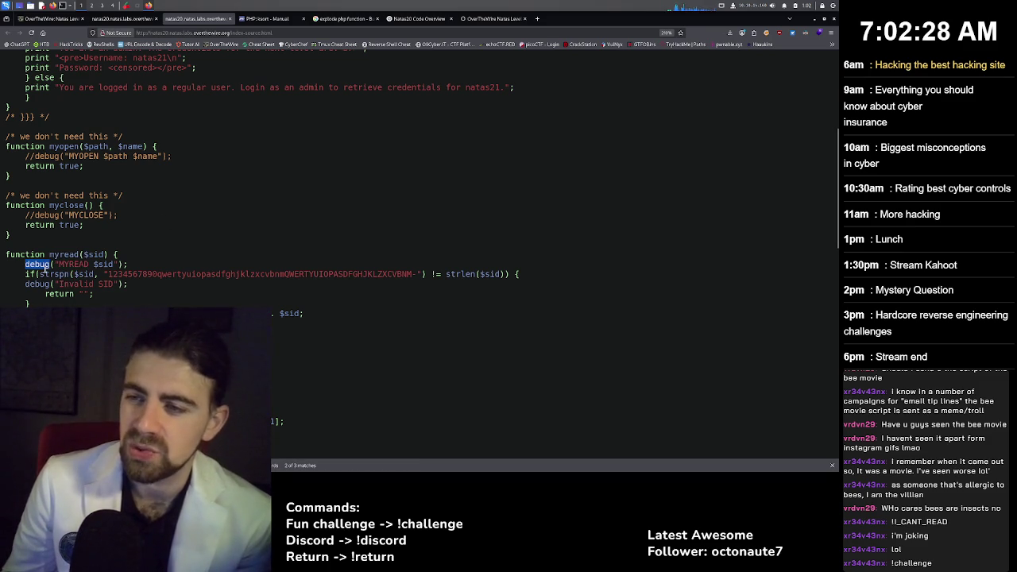
{"action": "left_click", "coordinate": [537, 19]}
Search Google for 'php debug', read the PHP manual debugging pages, then return to the natas20 source.
{"action": "type", "text": "php debu"}
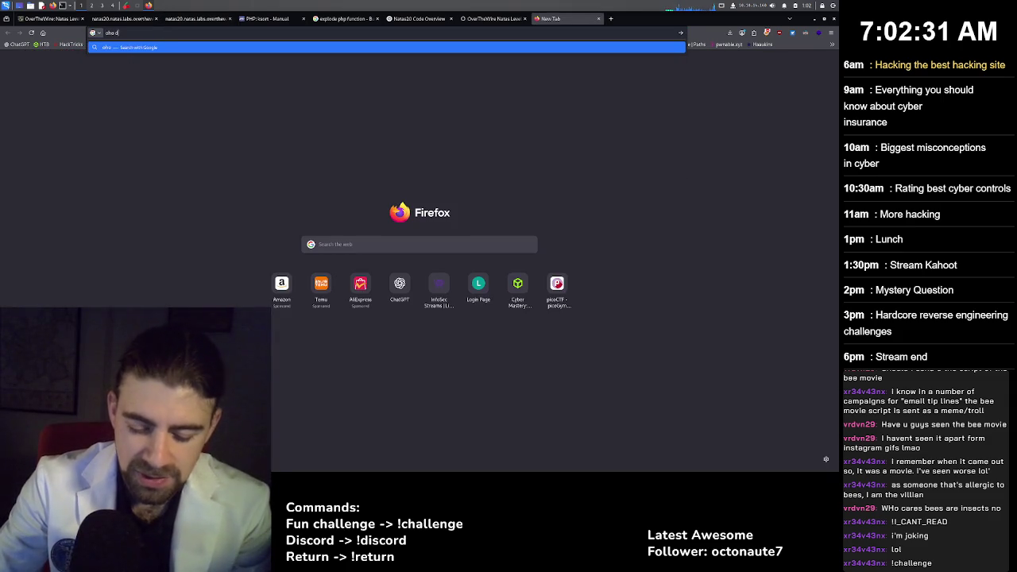
{"action": "type", "text": "g"}
{"action": "key", "text": "Return"}
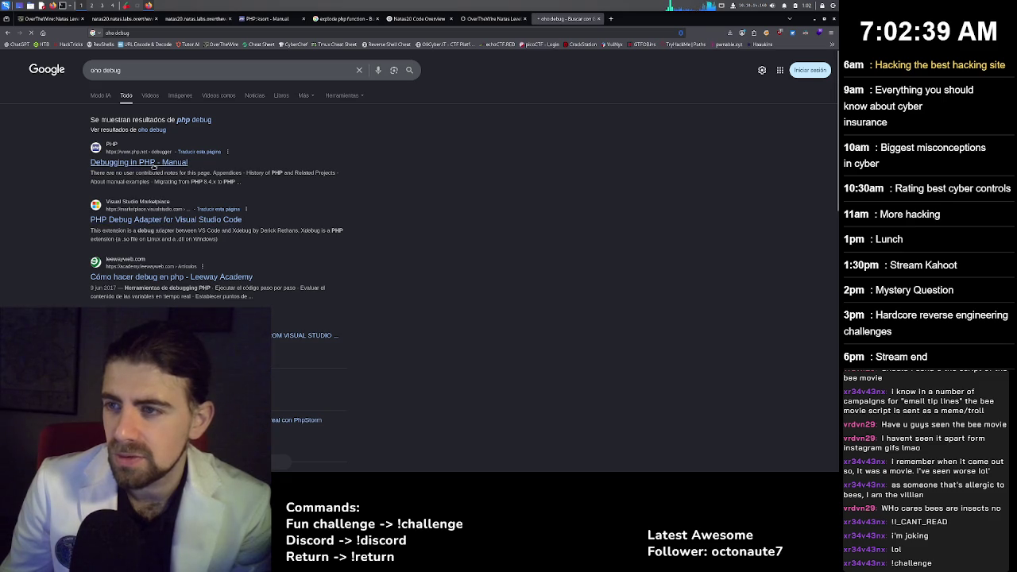
{"action": "left_click", "coordinate": [153, 163]}
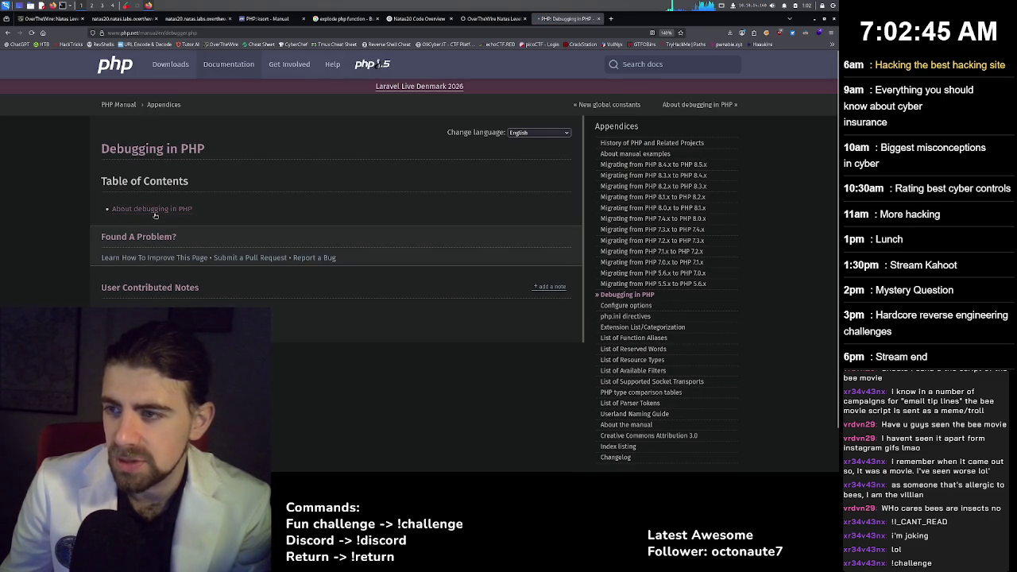
{"action": "left_click", "coordinate": [155, 210]}
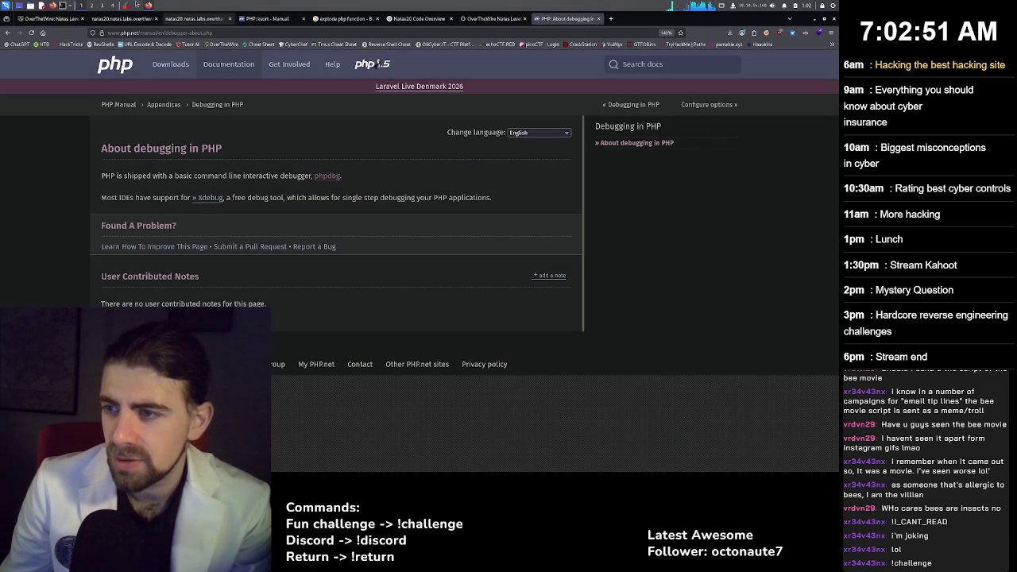
{"action": "left_click", "coordinate": [7, 32]}
{"action": "left_click", "coordinate": [7, 33]}
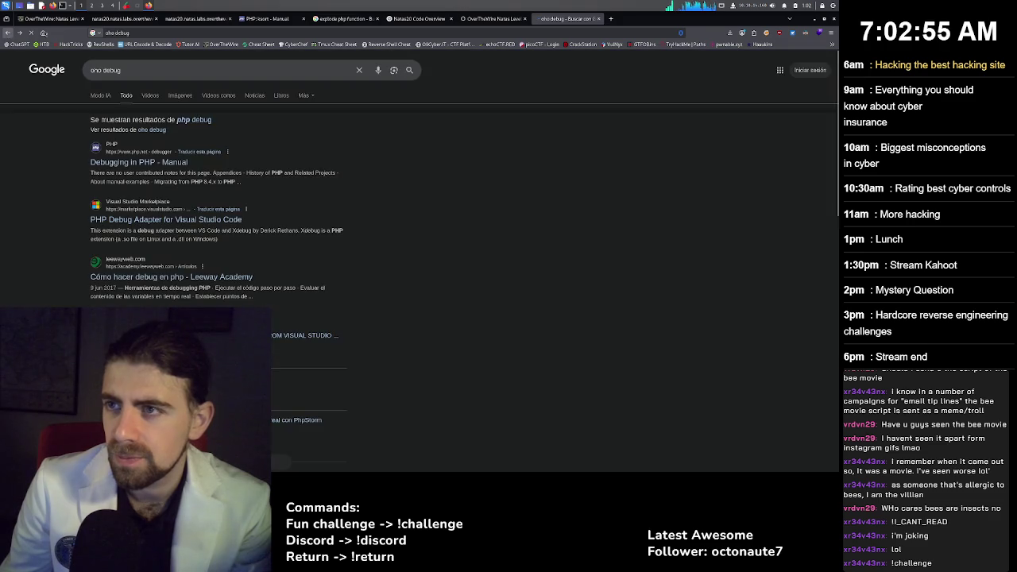
{"action": "left_click", "coordinate": [181, 18]}
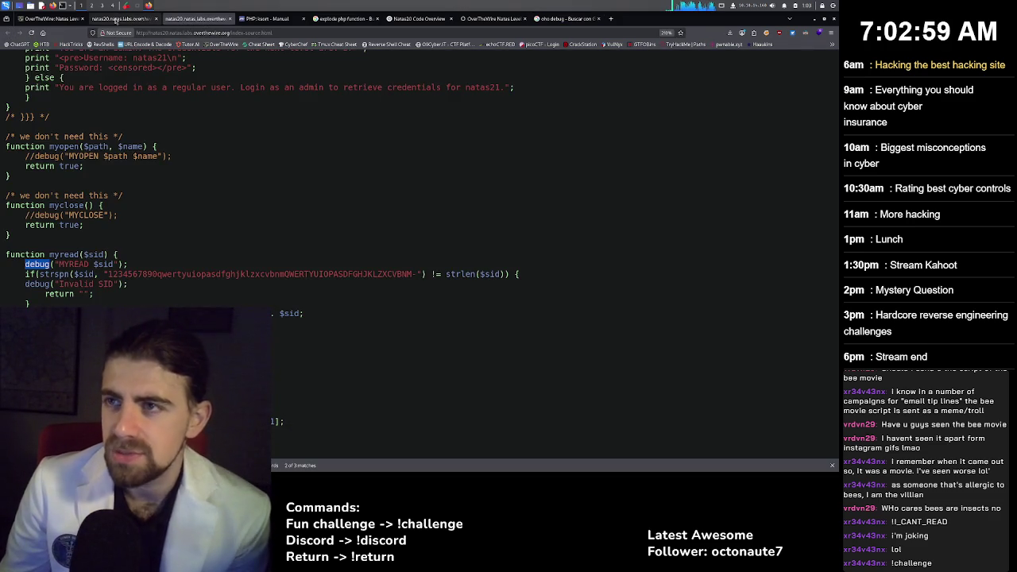
{"action": "left_click", "coordinate": [119, 18]}
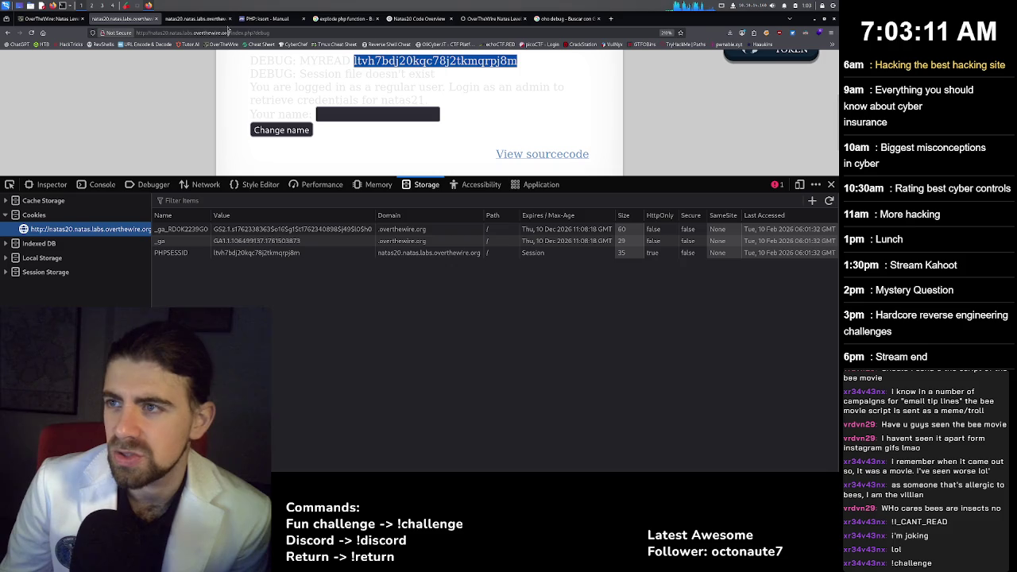
{"action": "left_click", "coordinate": [195, 19]}
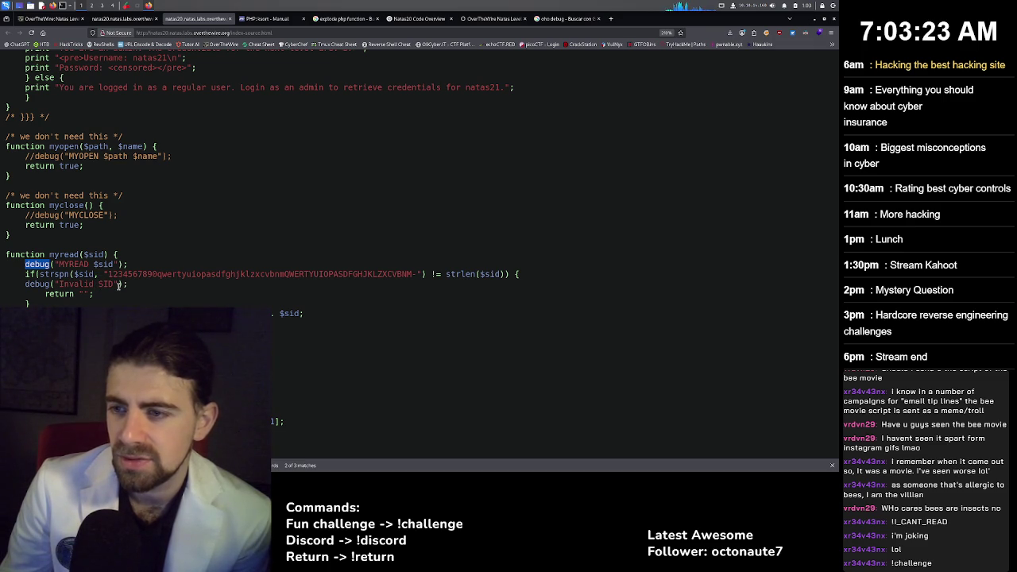
{"action": "left_click", "coordinate": [135, 19]}
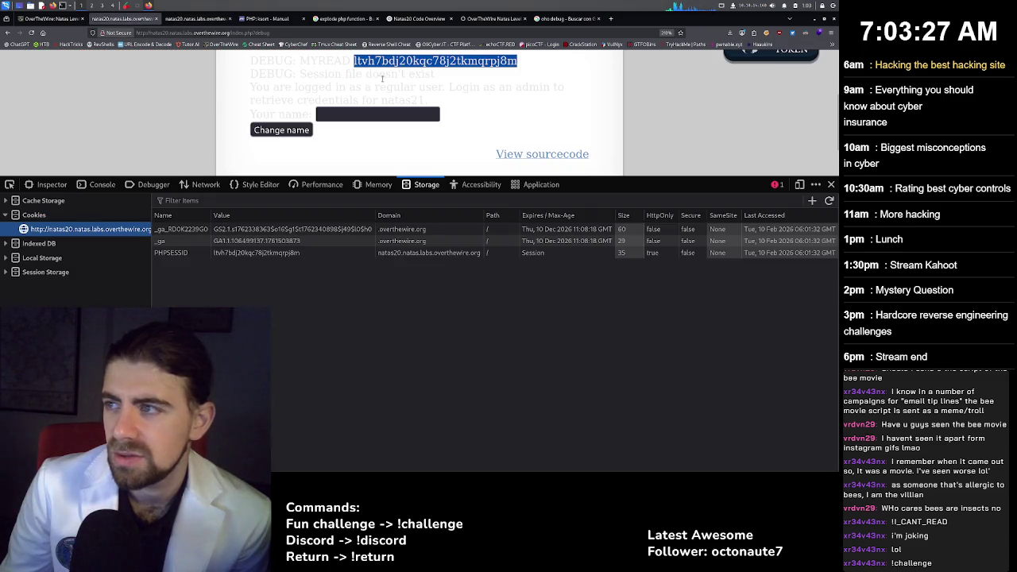
{"action": "left_click", "coordinate": [56, 19]}
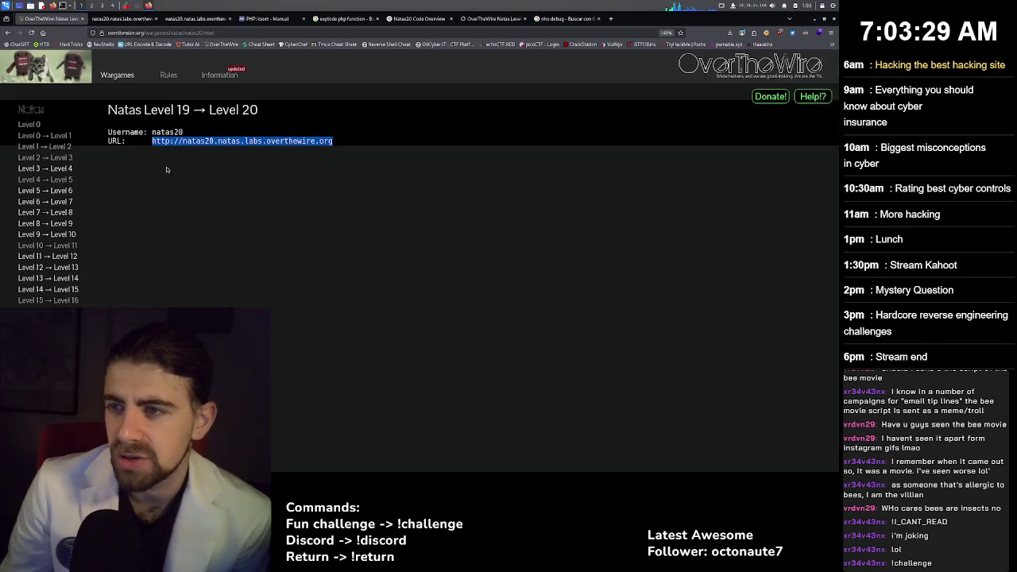
{"action": "left_click", "coordinate": [114, 15]}
{"action": "key", "text": "ctrl+Tab"}
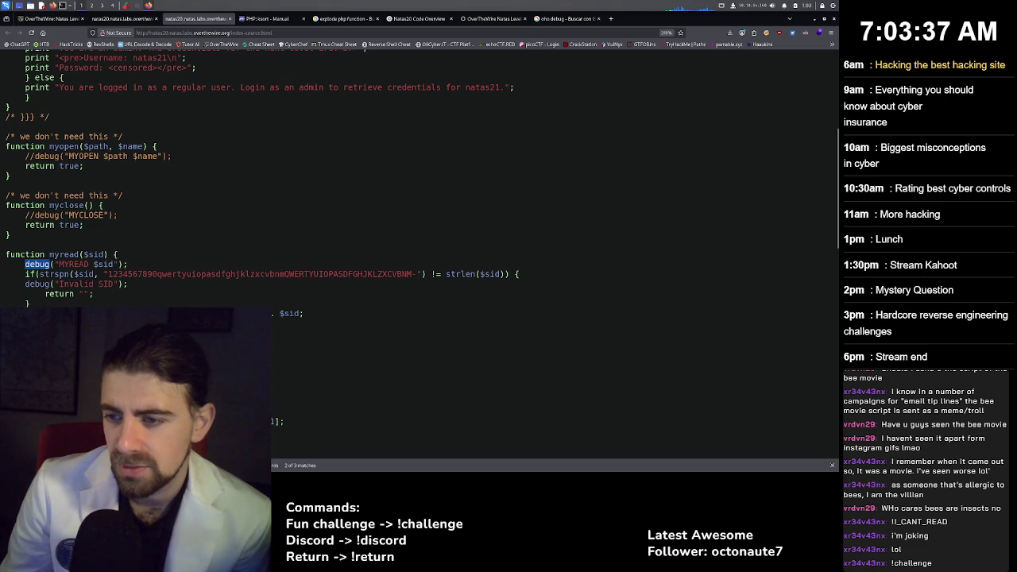
{"action": "scroll", "coordinate": [398, 199], "scroll_direction": "down", "scroll_amount": 2}
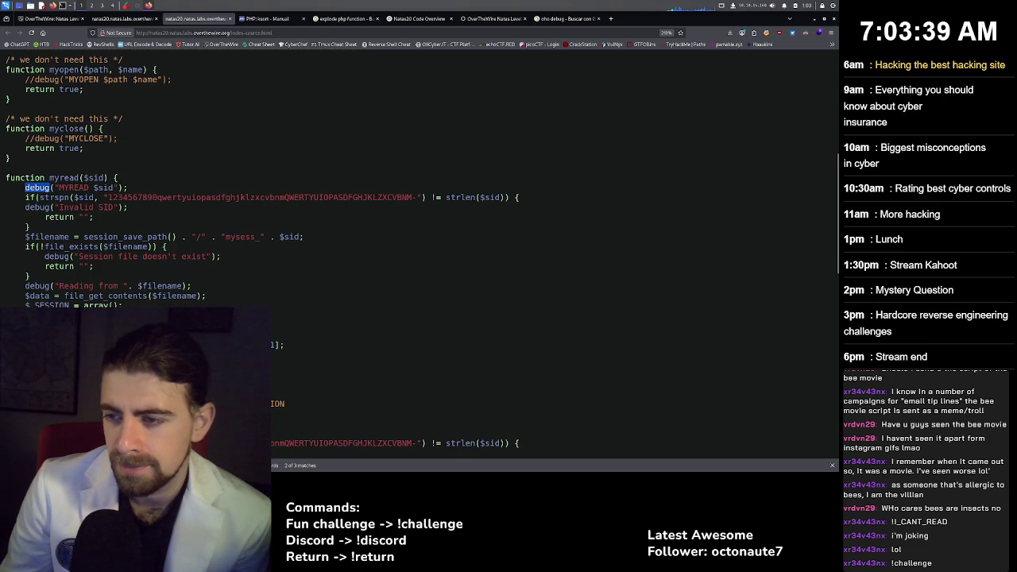
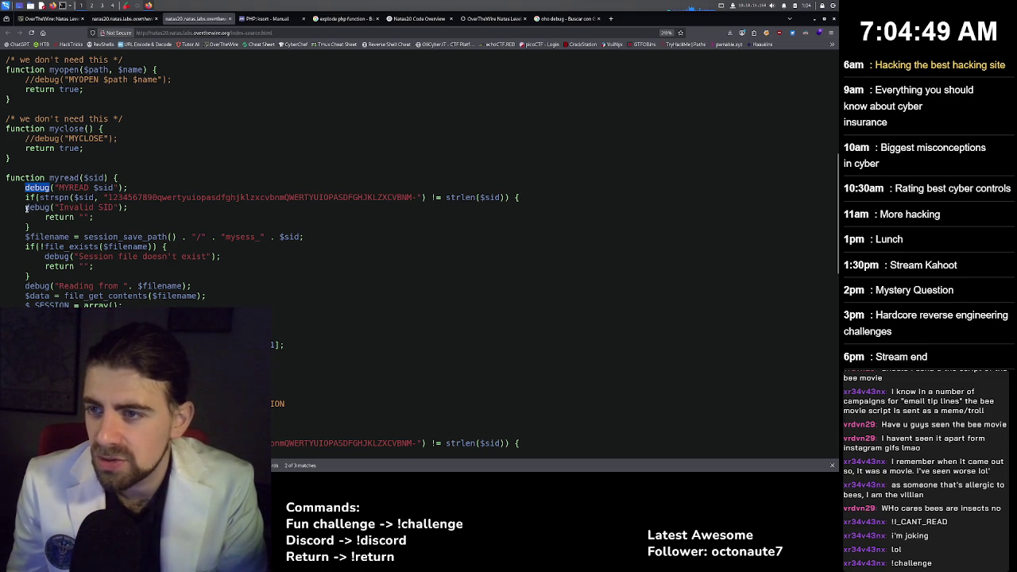
Highlight the Invalid SID and session-file debug lines in myread(), then show the natas20 page with its cookie storage.
{"action": "left_click_drag", "start_coordinate": [27, 208], "coordinate": [125, 208]}
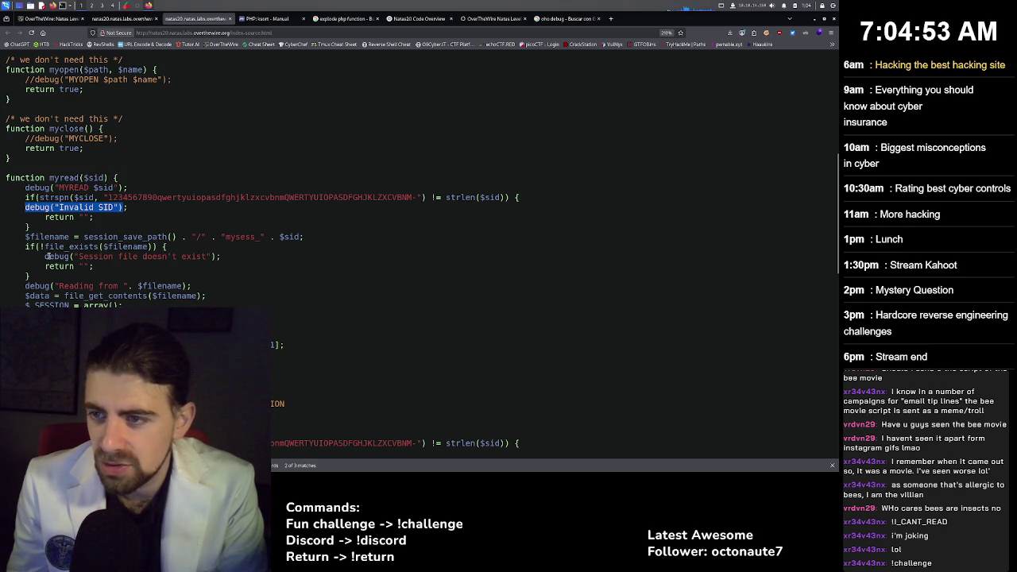
{"action": "mouse_move", "coordinate": [45, 255]}
{"action": "left_mouse_down"}
{"action": "mouse_move", "coordinate": [73, 246]}
{"action": "mouse_move", "coordinate": [229, 260]}
{"action": "left_mouse_up"}
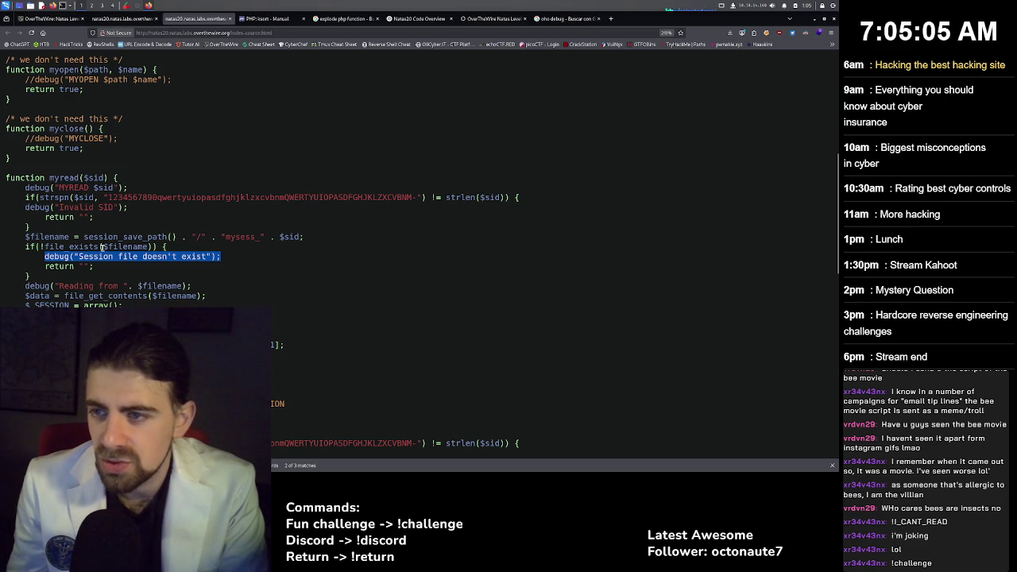
{"action": "left_click_drag", "start_coordinate": [100, 247], "coordinate": [153, 248]}
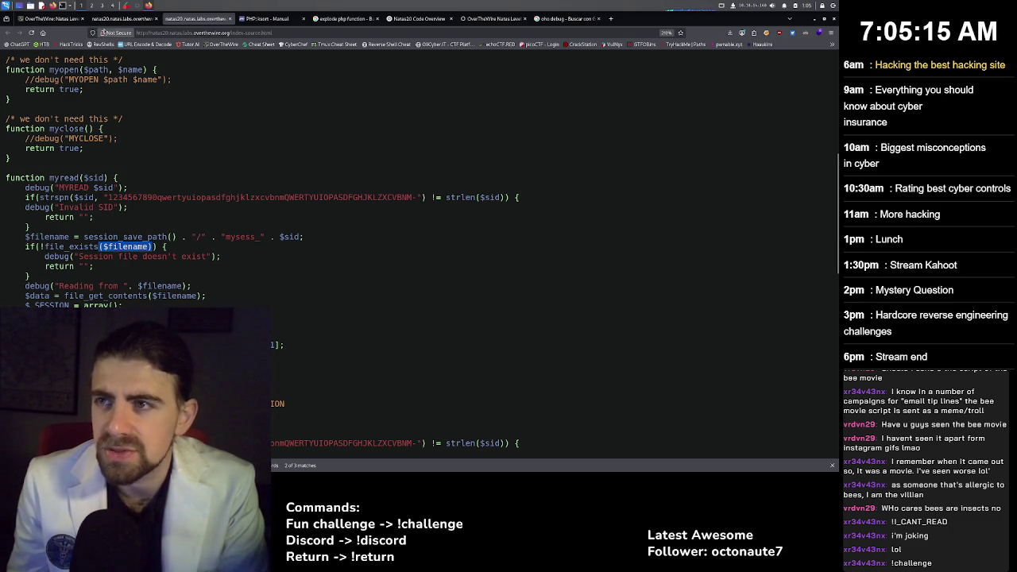
{"action": "left_click", "coordinate": [119, 18]}
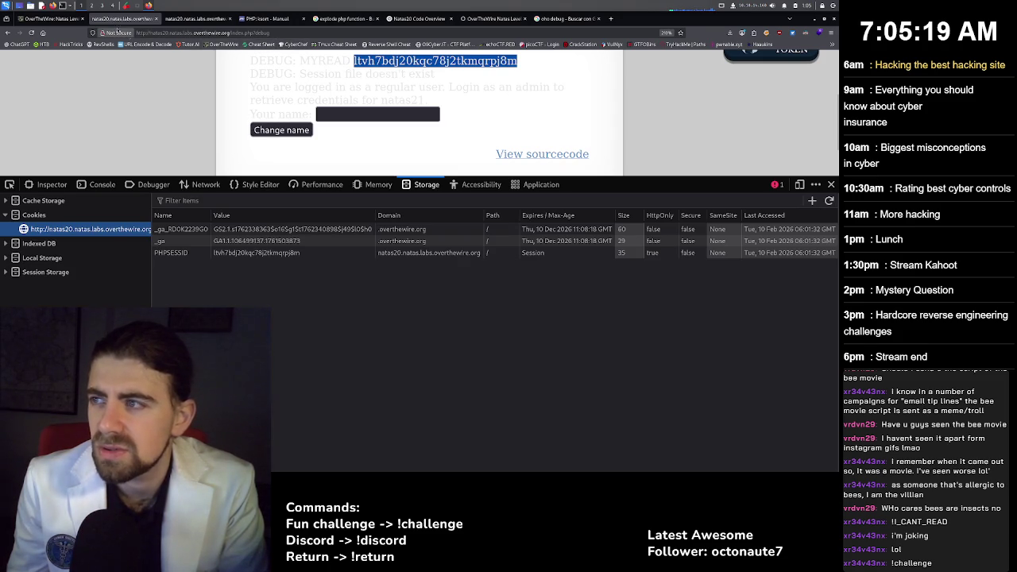
{"action": "left_click", "coordinate": [52, 18]}
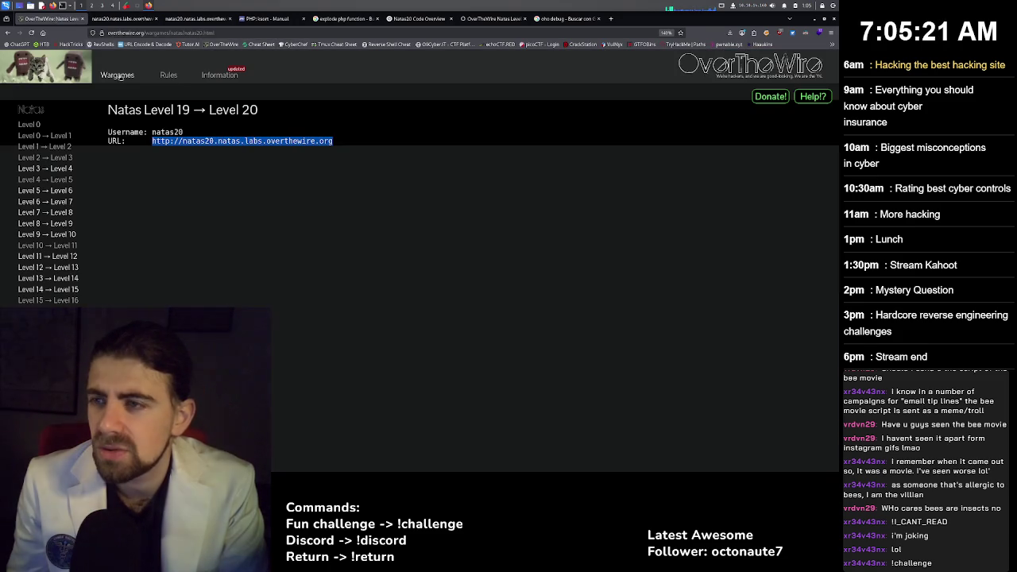
{"action": "left_click", "coordinate": [114, 18]}
{"action": "left_click", "coordinate": [195, 18]}
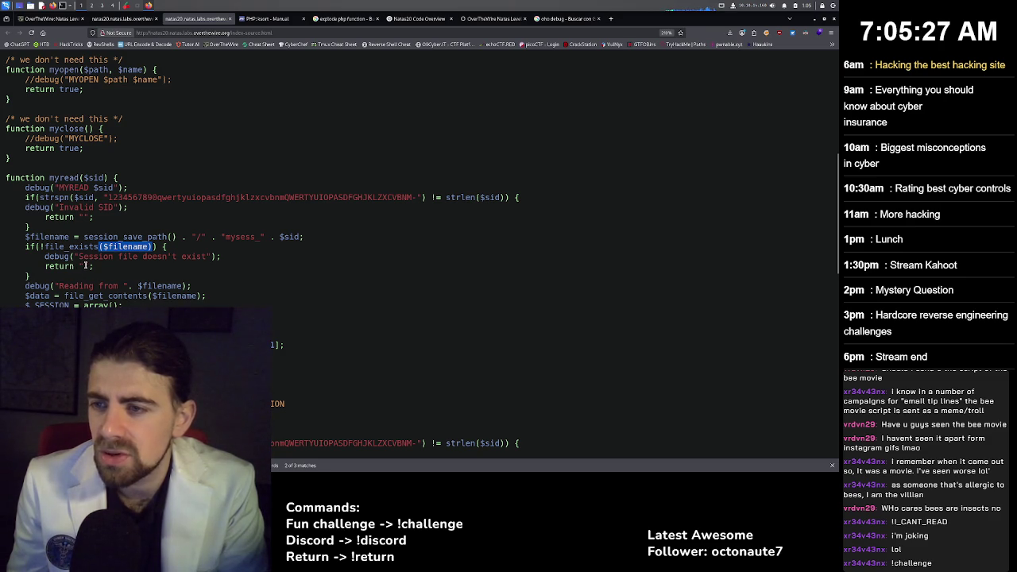
{"action": "left_click", "coordinate": [83, 266]}
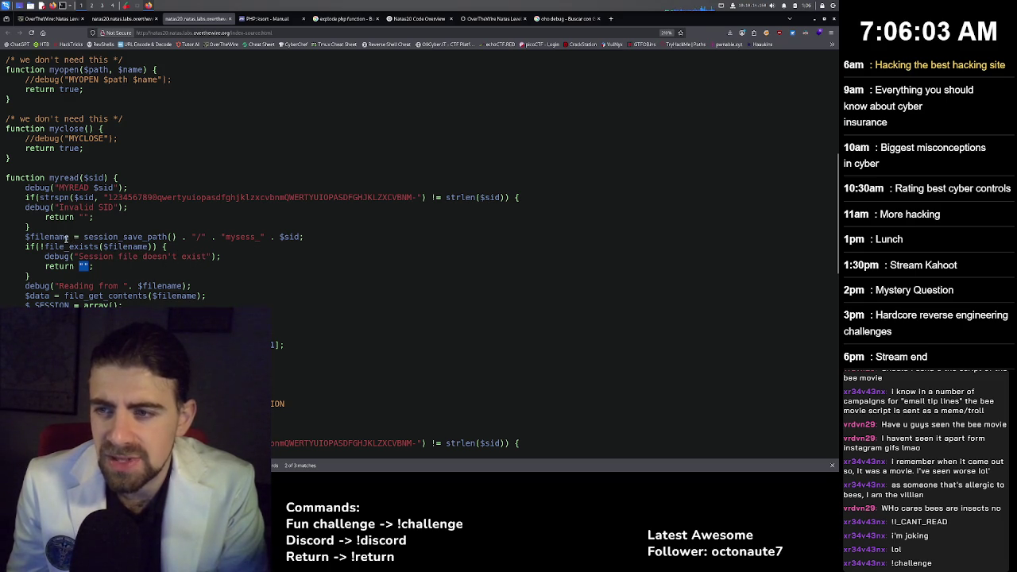
{"action": "left_click", "coordinate": [97, 237]}
{"action": "left_click_drag", "start_coordinate": [84, 237], "coordinate": [303, 236]}
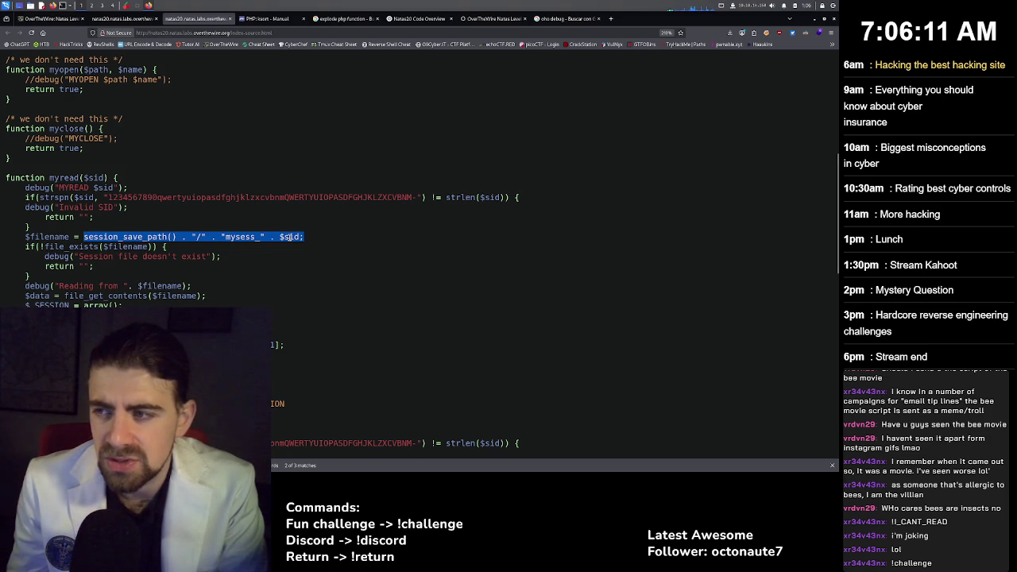
{"action": "left_click", "coordinate": [271, 239]}
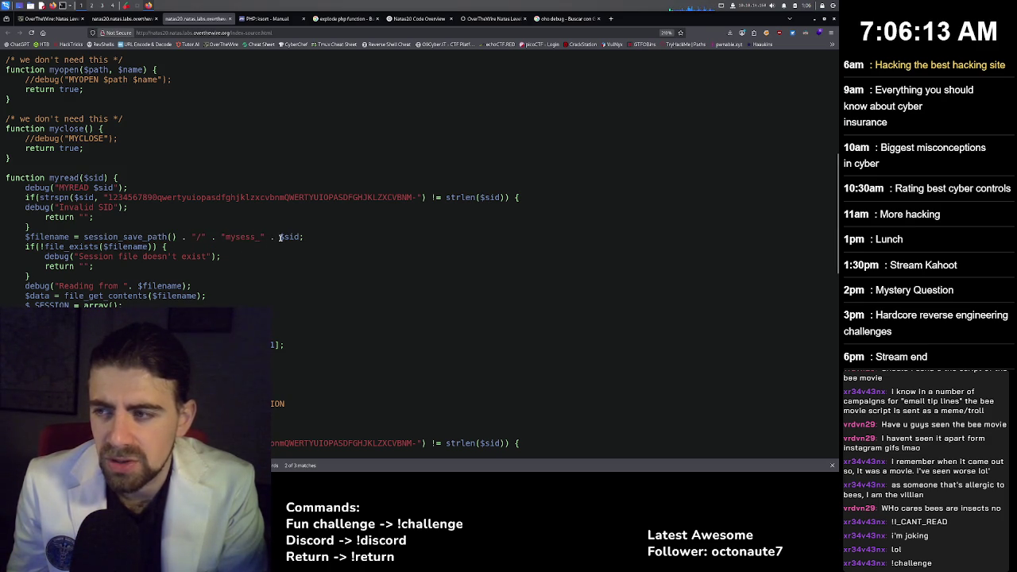
{"action": "left_click_drag", "start_coordinate": [280, 237], "coordinate": [299, 236]}
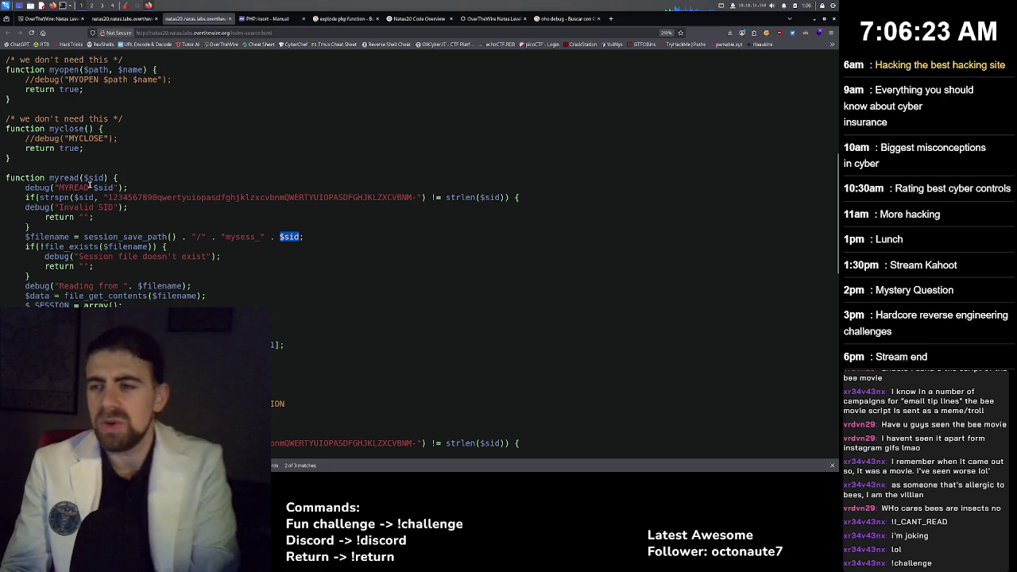
Select the session ID in the natas20 debug output, then bring up the Natas Level 20 walkthrough article.
{"action": "left_click", "coordinate": [120, 18]}
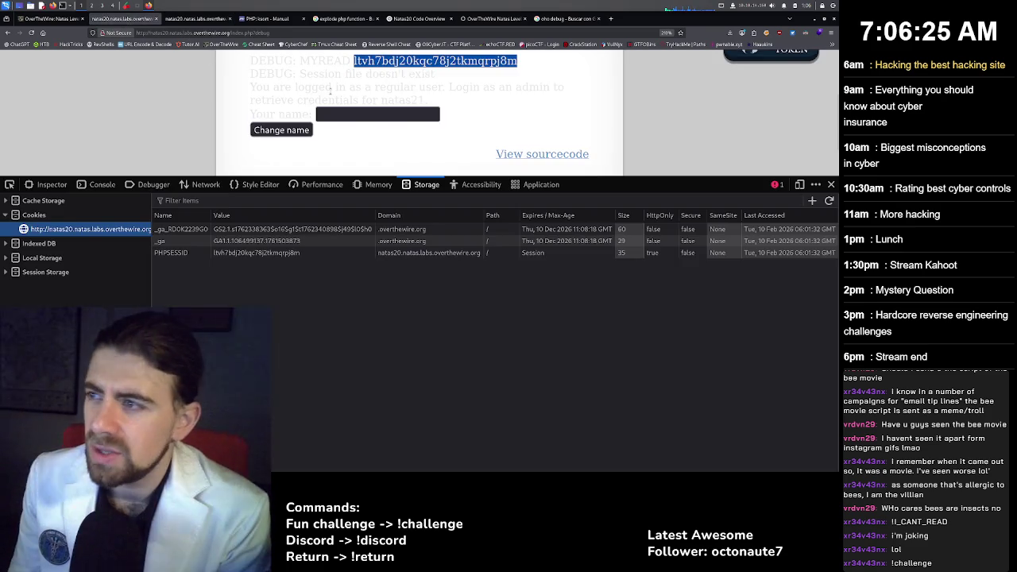
{"action": "double_click", "coordinate": [410, 60]}
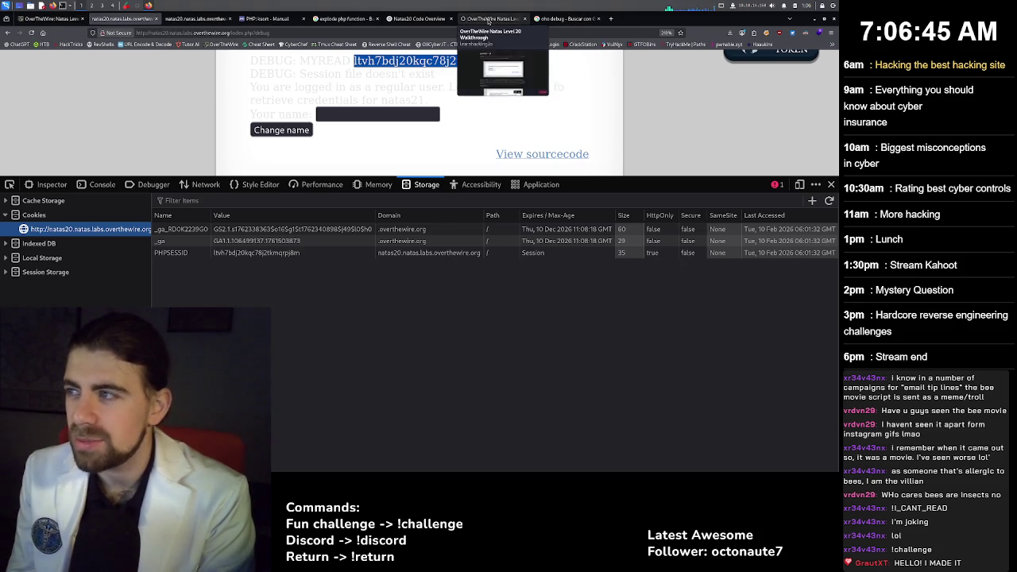
{"action": "left_click", "coordinate": [489, 19]}
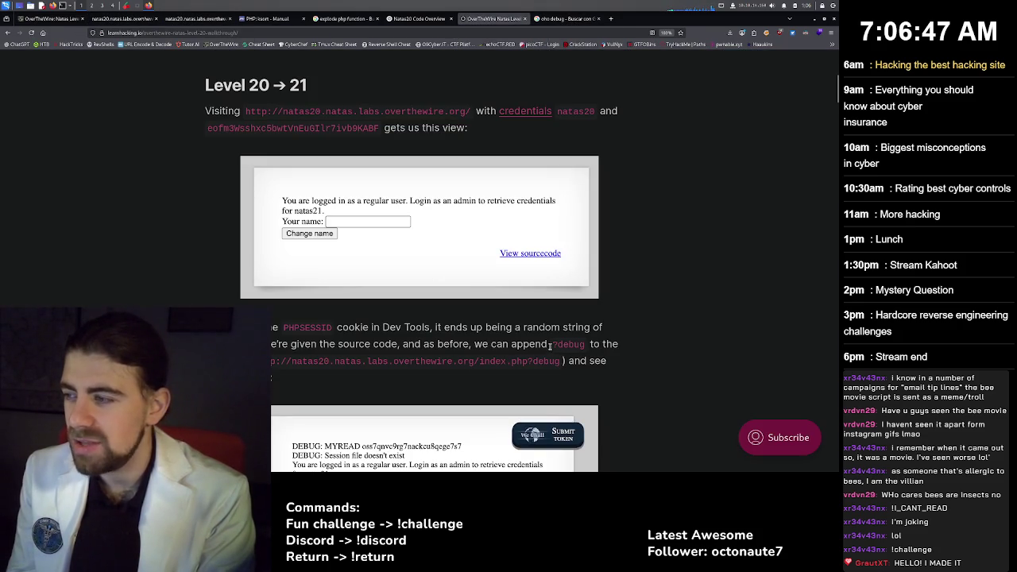
Highlight the '?debug' suggestion in the walkthrough and return to the natas20 source code.
{"action": "left_click_drag", "start_coordinate": [549, 347], "coordinate": [587, 347]}
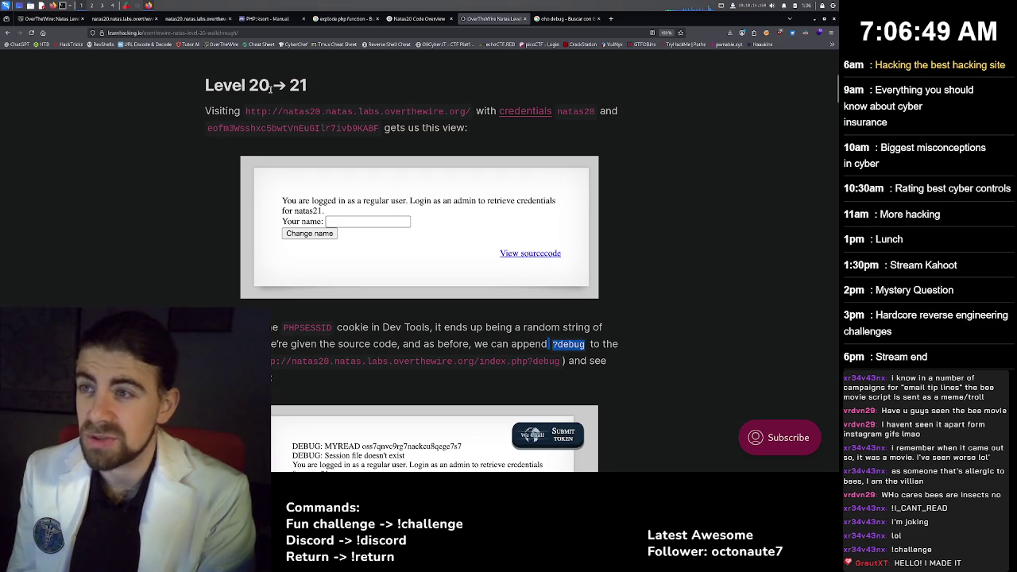
{"action": "left_click", "coordinate": [128, 18]}
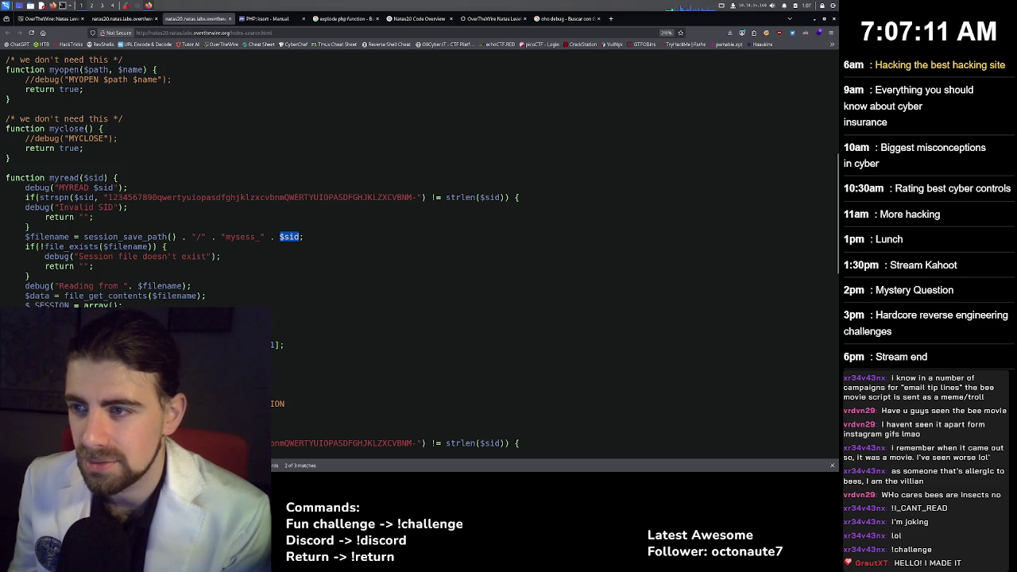
Highlight the strspn character set and the 'Session file doesn't exist' line, then return to the walkthrough.
{"action": "left_click_drag", "start_coordinate": [103, 197], "coordinate": [522, 197]}
{"action": "left_click", "coordinate": [522, 198]}
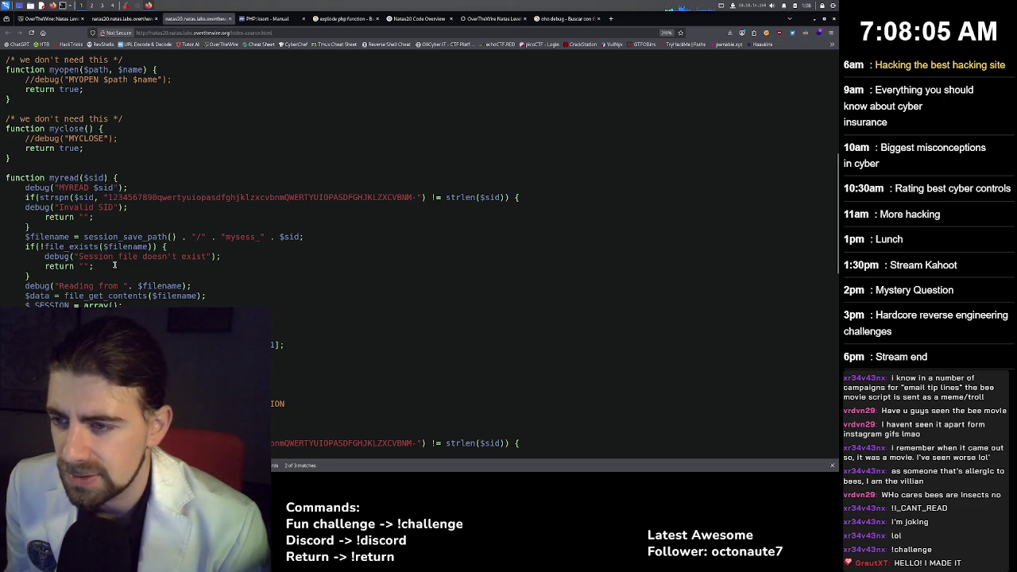
{"action": "triple_click", "coordinate": [147, 257]}
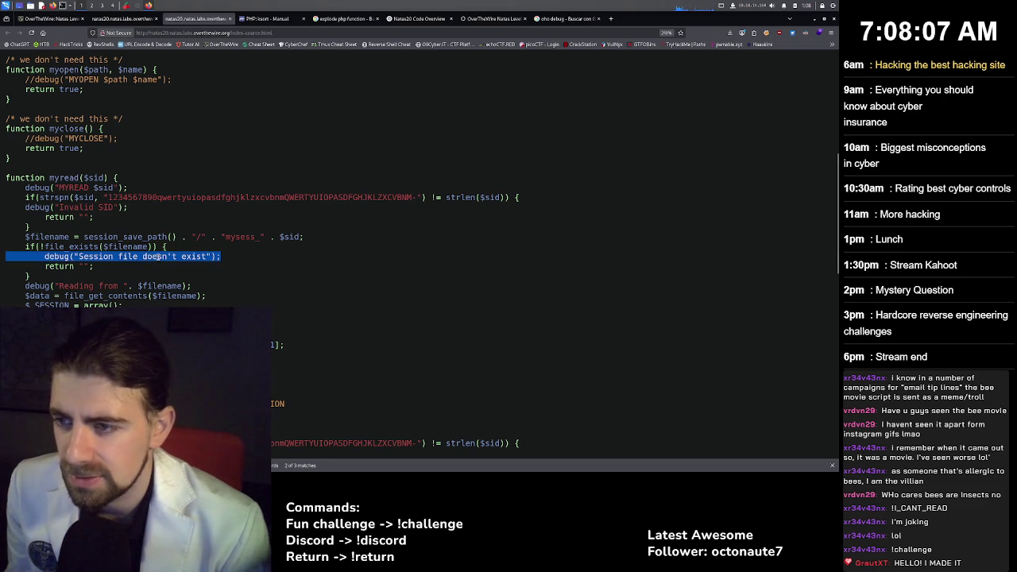
{"action": "left_click", "coordinate": [158, 258]}
{"action": "double_click", "coordinate": [158, 257]}
{"action": "triple_click", "coordinate": [159, 257]}
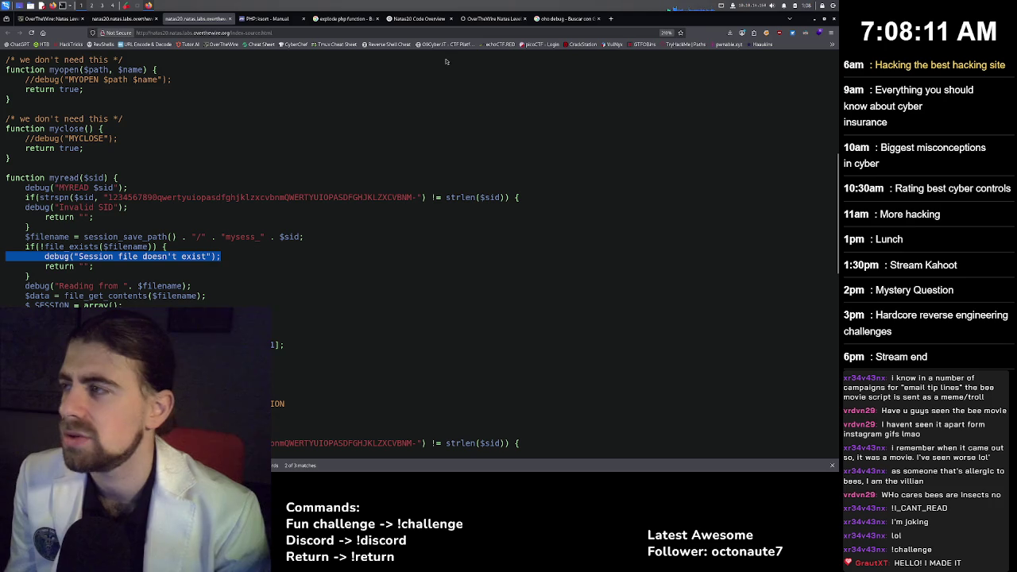
{"action": "left_click", "coordinate": [492, 18]}
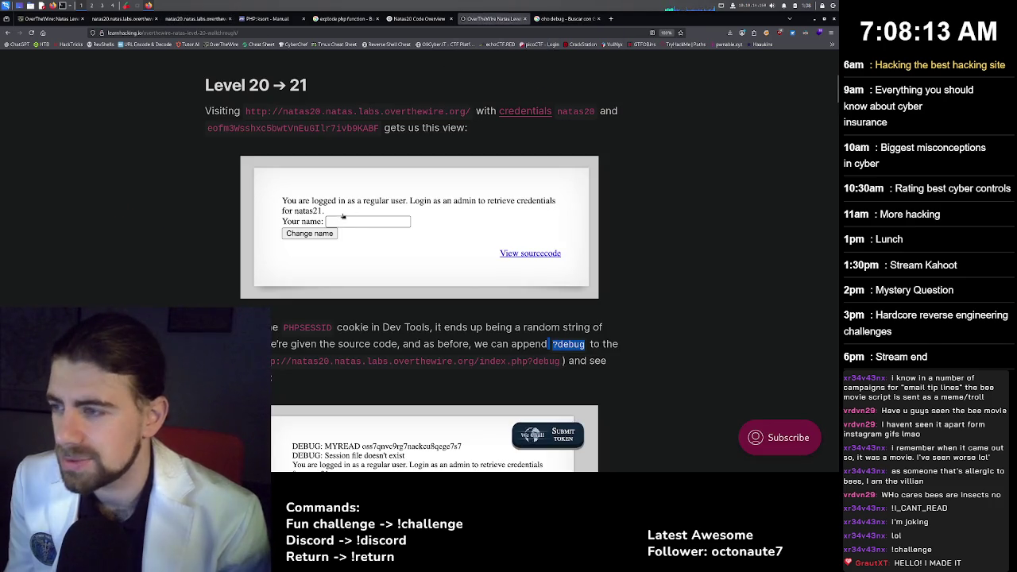
Read down the walkthrough past the debug screenshot to the session_set_save_handler() code block.
{"action": "scroll", "coordinate": [280, 203], "scroll_direction": "down", "scroll_amount": 3}
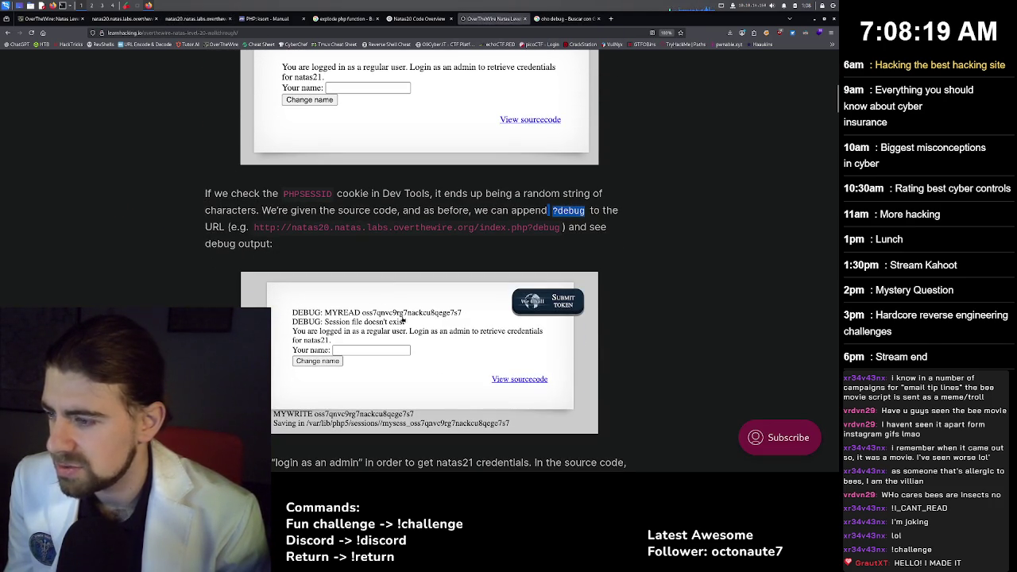
{"action": "scroll", "coordinate": [402, 321], "scroll_direction": "down", "scroll_amount": 1}
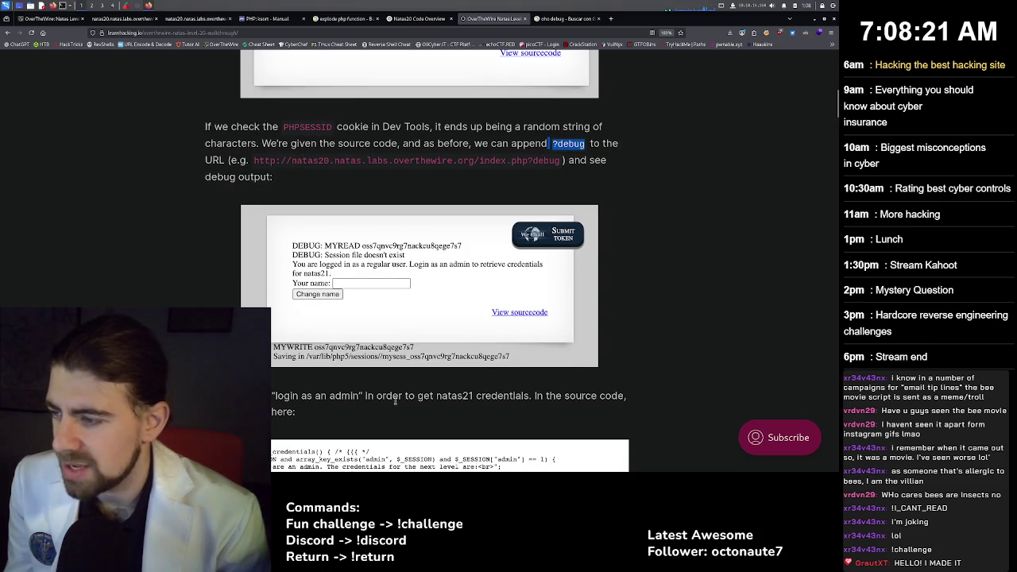
{"action": "mouse_move", "coordinate": [404, 398]}
{"action": "left_mouse_down"}
{"action": "mouse_move", "coordinate": [548, 397]}
{"action": "mouse_move", "coordinate": [347, 416]}
{"action": "left_mouse_up"}
{"action": "left_click", "coordinate": [341, 416]}
{"action": "scroll", "coordinate": [343, 403], "scroll_direction": "down", "scroll_amount": 1}
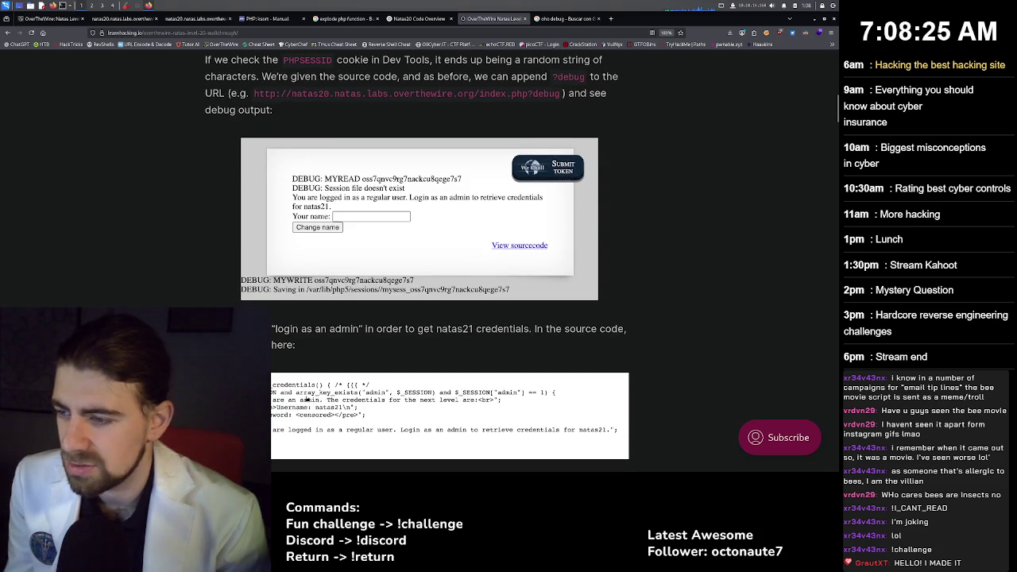
{"action": "scroll", "coordinate": [300, 407], "scroll_direction": "down", "scroll_amount": 2}
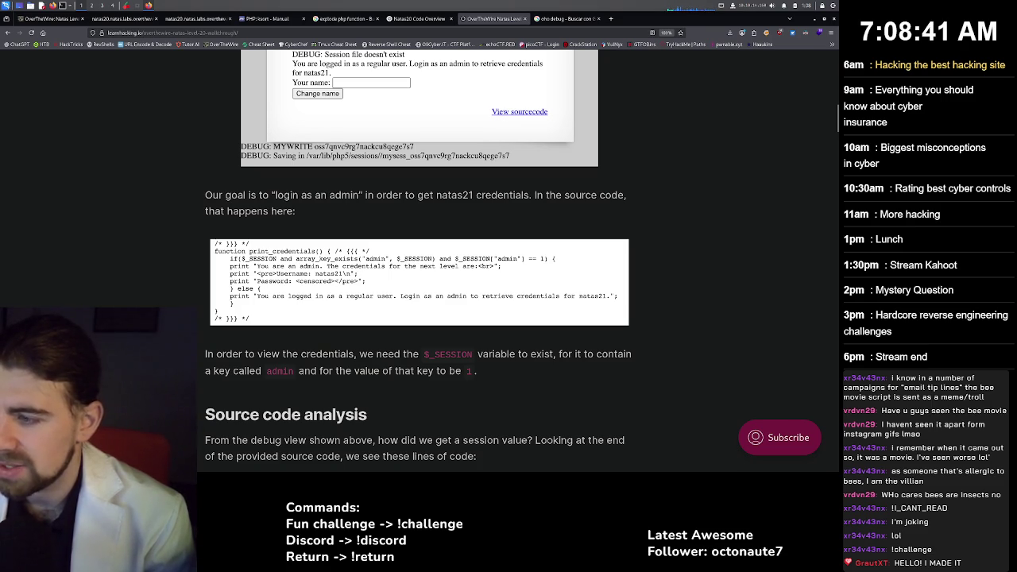
{"action": "scroll", "coordinate": [419, 262], "scroll_direction": "down", "scroll_amount": 3}
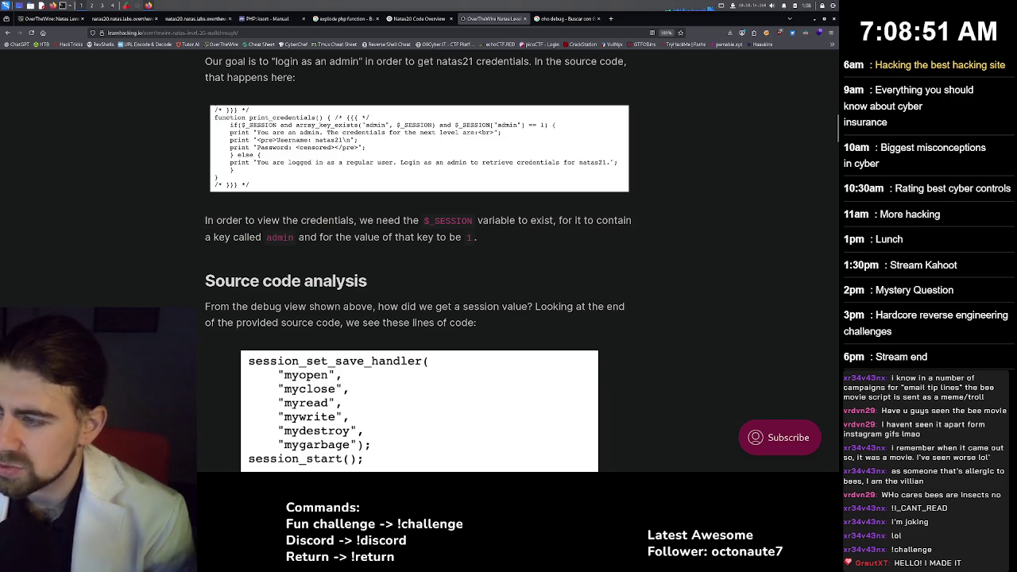
{"action": "scroll", "coordinate": [418, 265], "scroll_direction": "down", "scroll_amount": 1}
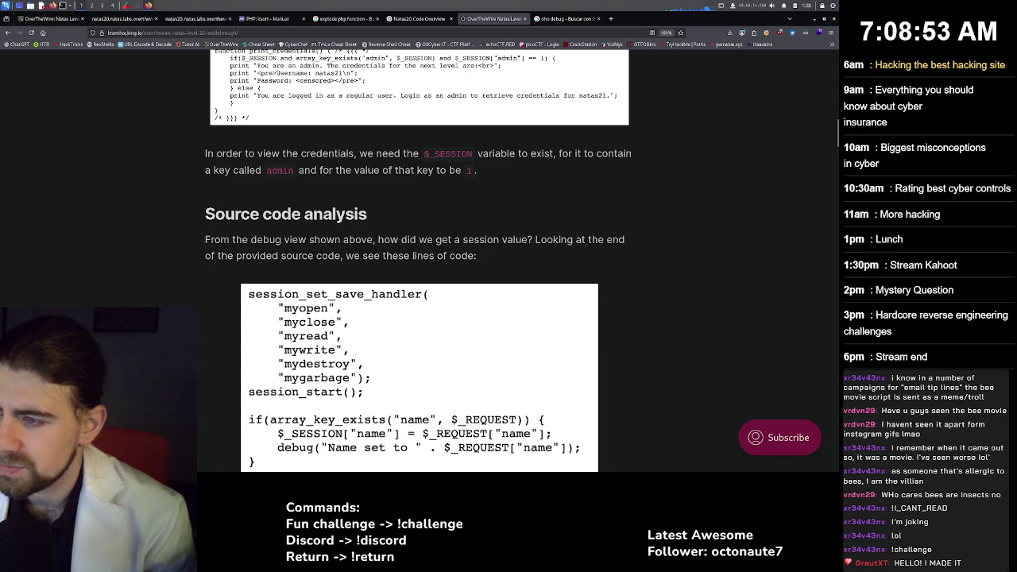
{"action": "scroll", "coordinate": [418, 265], "scroll_direction": "down", "scroll_amount": 1}
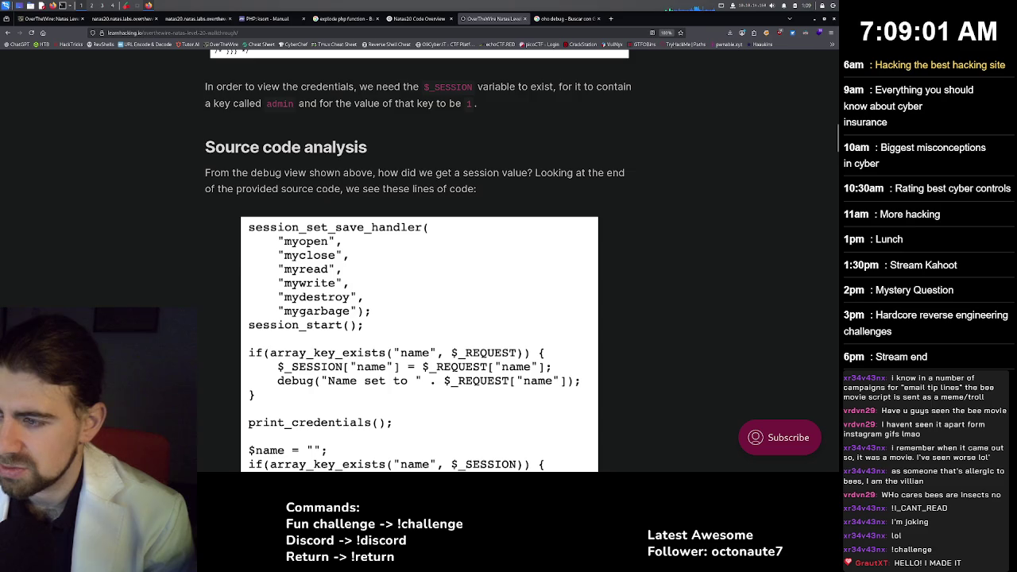
{"action": "scroll", "coordinate": [419, 262], "scroll_direction": "down", "scroll_amount": 1}
{"action": "scroll", "coordinate": [419, 262], "scroll_direction": "down", "scroll_amount": 1}
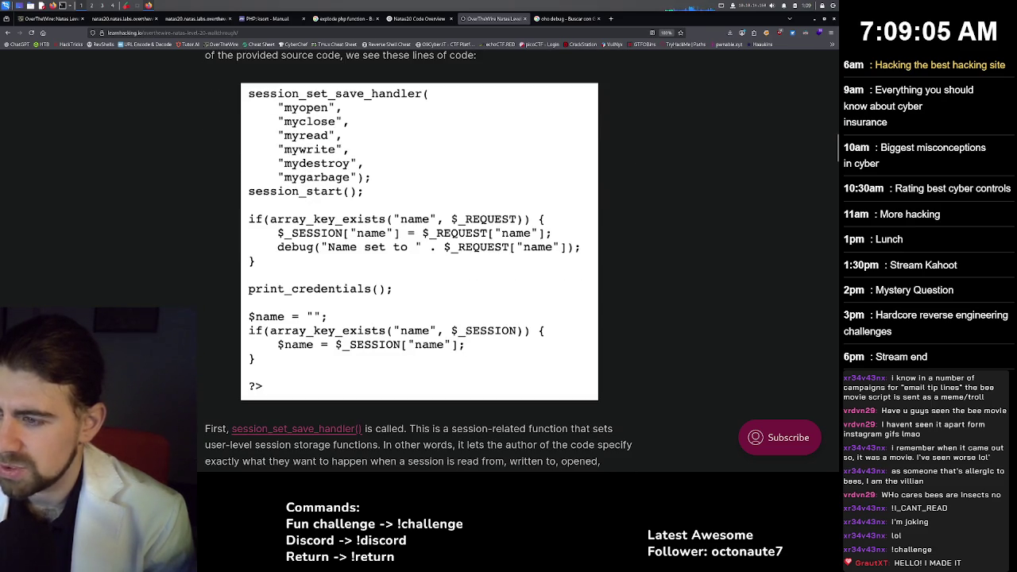
Scroll the walkthrough to the mywrite() code and its strspn() alphanumeric $sid explanation.
{"action": "scroll", "coordinate": [419, 257], "scroll_direction": "down", "scroll_amount": 3}
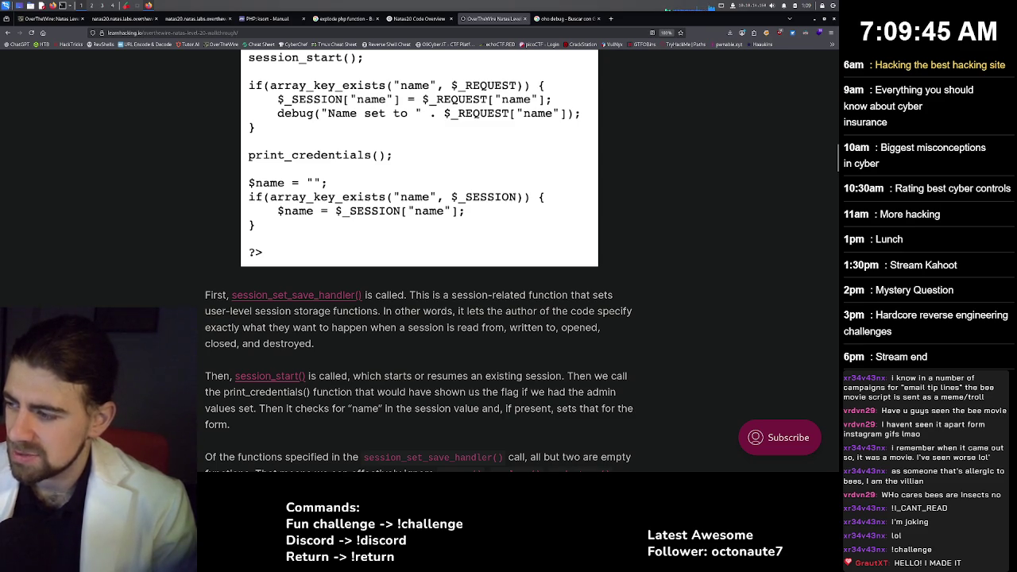
{"action": "scroll", "coordinate": [419, 262], "scroll_direction": "down", "scroll_amount": 1}
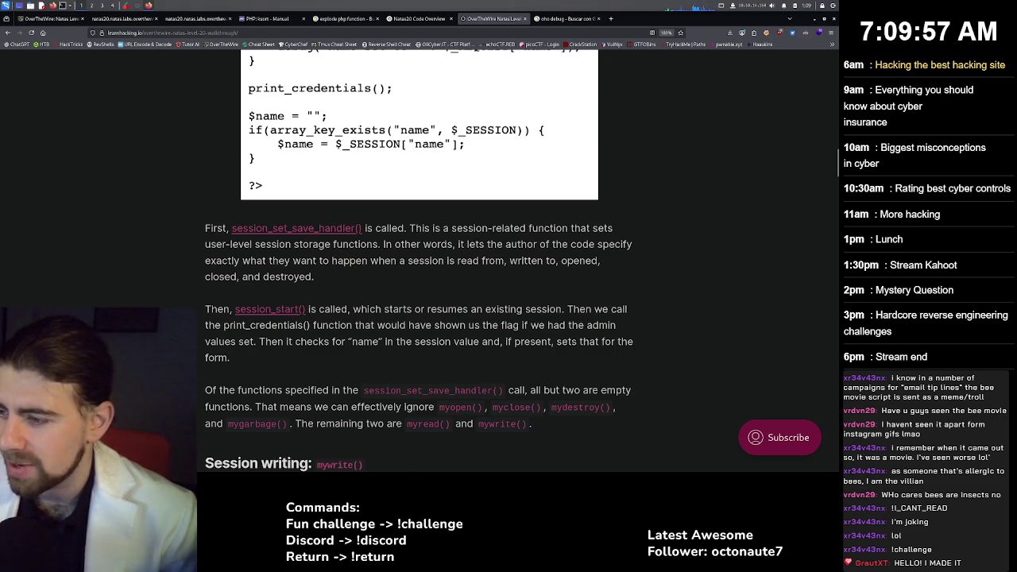
{"action": "scroll", "coordinate": [419, 261], "scroll_direction": "down", "scroll_amount": 1}
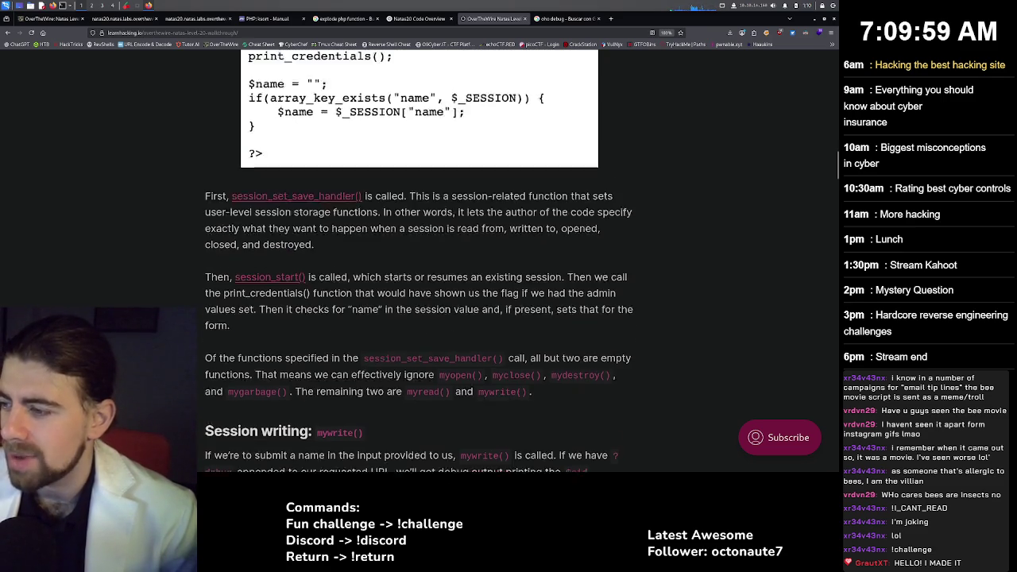
{"action": "scroll", "coordinate": [420, 261], "scroll_direction": "down", "scroll_amount": 2}
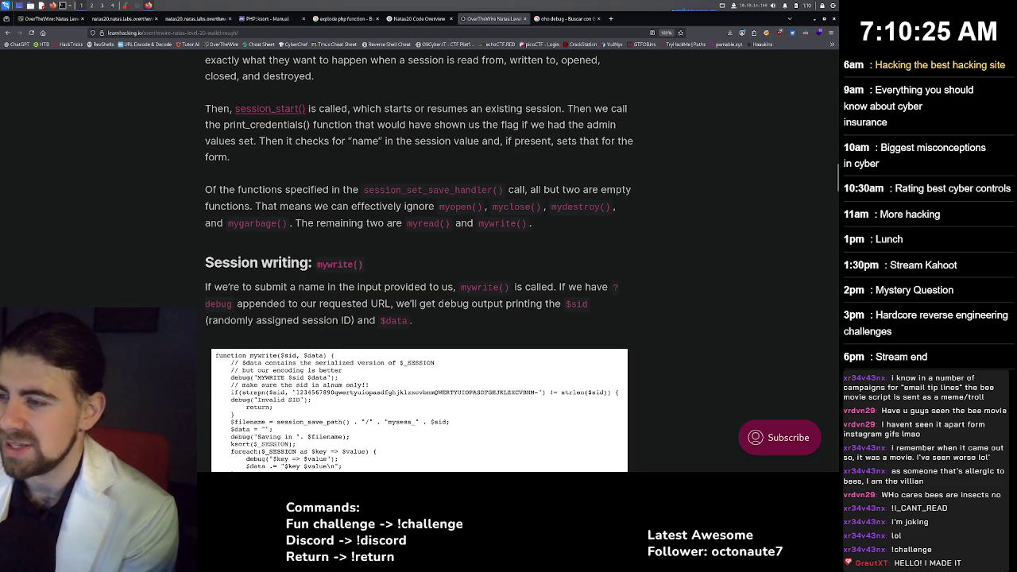
{"action": "scroll", "coordinate": [417, 318], "scroll_direction": "down", "scroll_amount": 1}
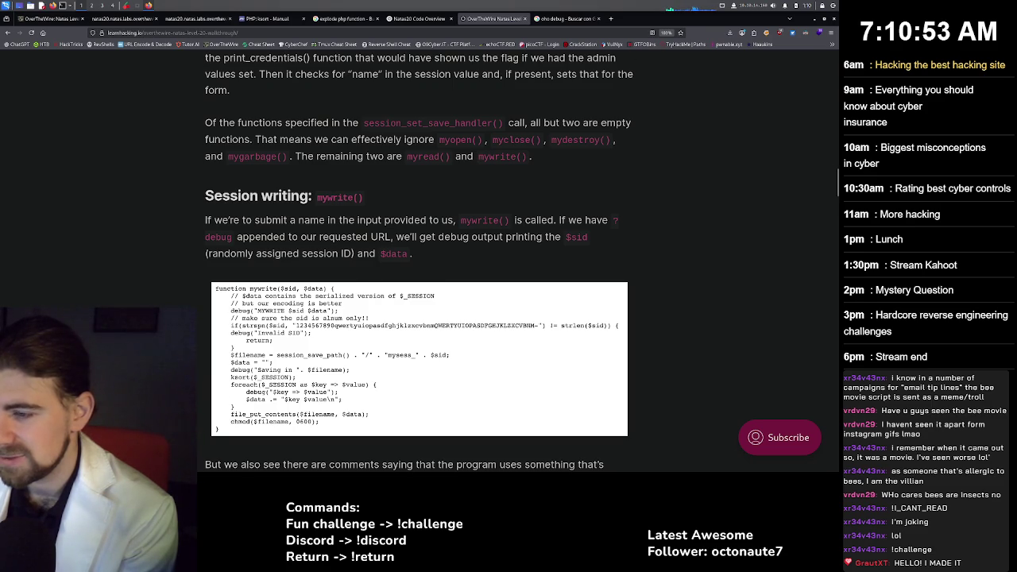
{"action": "scroll", "coordinate": [418, 263], "scroll_direction": "down", "scroll_amount": 3}
{"action": "scroll", "coordinate": [419, 247], "scroll_direction": "down", "scroll_amount": 2}
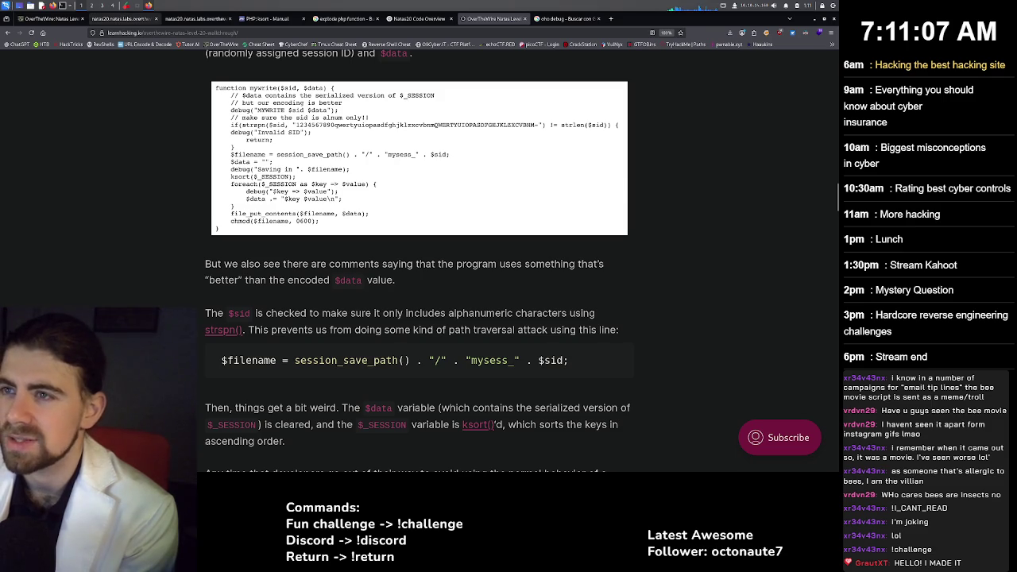
{"action": "left_click", "coordinate": [141, 19]}
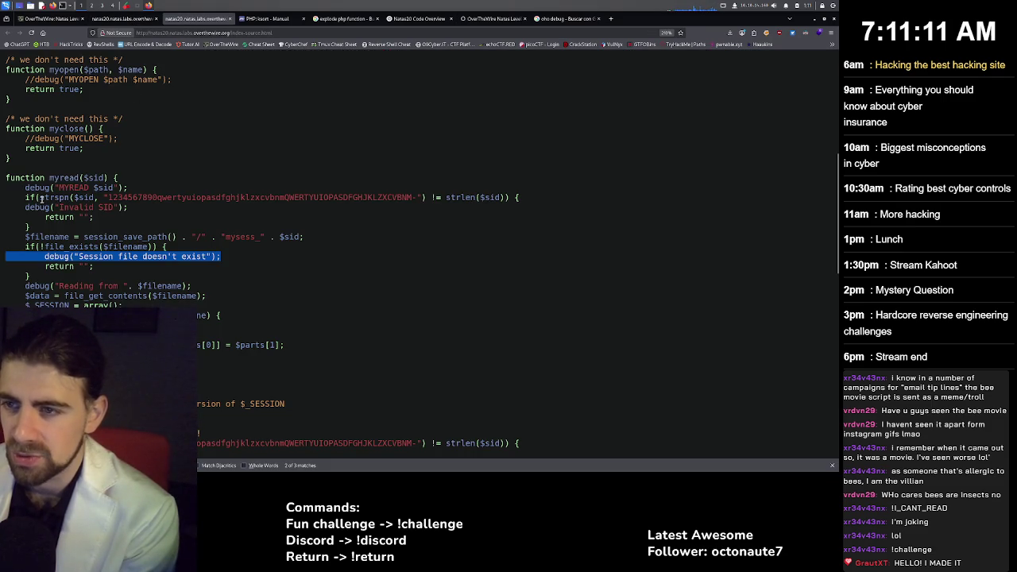
{"action": "left_click_drag", "start_coordinate": [40, 197], "coordinate": [73, 199]}
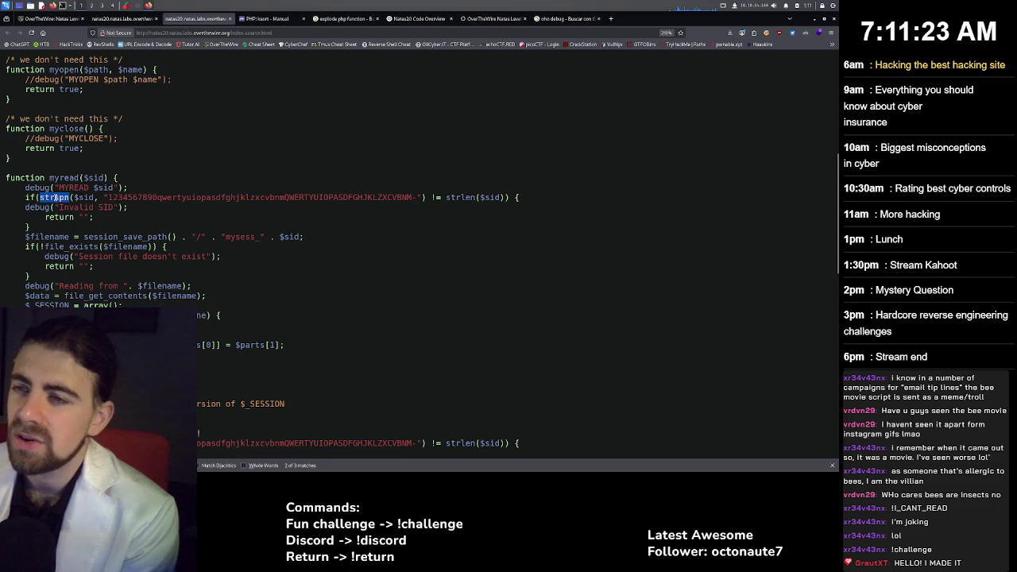
{"action": "left_click", "coordinate": [56, 197]}
{"action": "mouse_move", "coordinate": [64, 197]}
{"action": "left_mouse_down"}
{"action": "mouse_move", "coordinate": [49, 197]}
{"action": "mouse_move", "coordinate": [71, 198]}
{"action": "left_mouse_up"}
{"action": "left_click", "coordinate": [72, 197]}
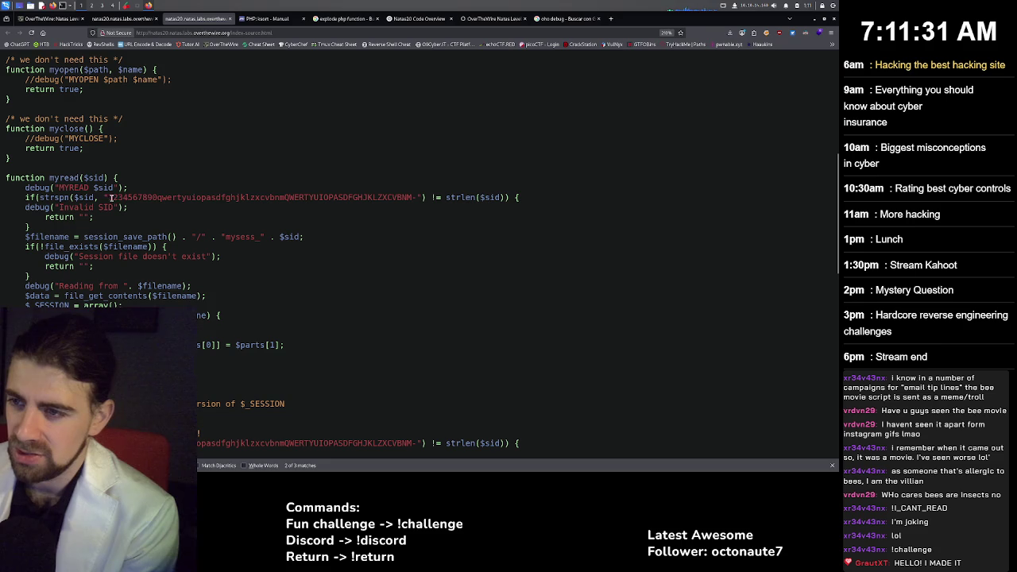
{"action": "left_click_drag", "start_coordinate": [110, 197], "coordinate": [419, 197]}
{"action": "left_click", "coordinate": [419, 197]}
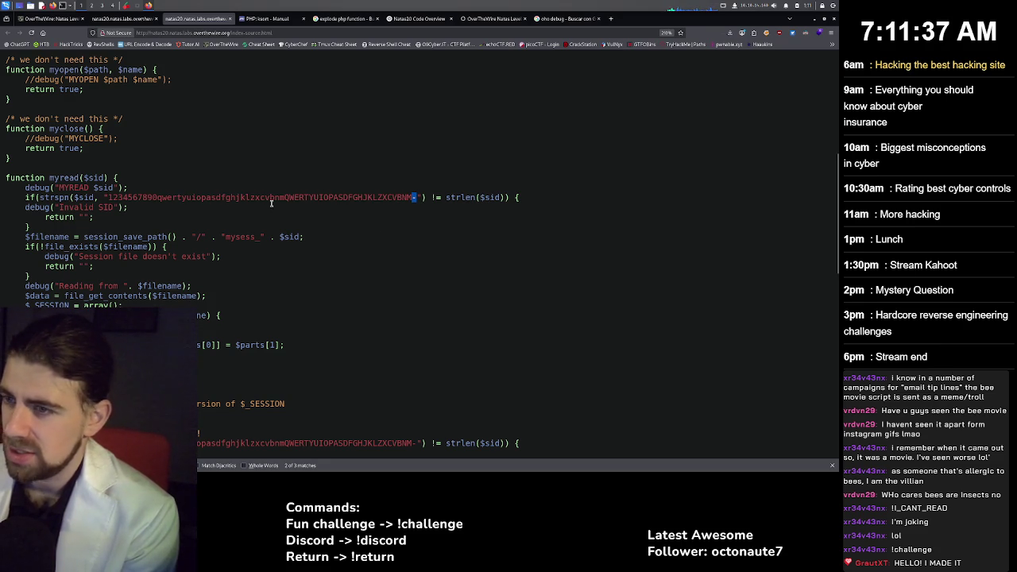
{"action": "mouse_move", "coordinate": [451, 198]}
{"action": "left_mouse_down"}
{"action": "mouse_move", "coordinate": [505, 198]}
{"action": "mouse_move", "coordinate": [456, 199]}
{"action": "left_mouse_up"}
{"action": "left_click", "coordinate": [445, 197]}
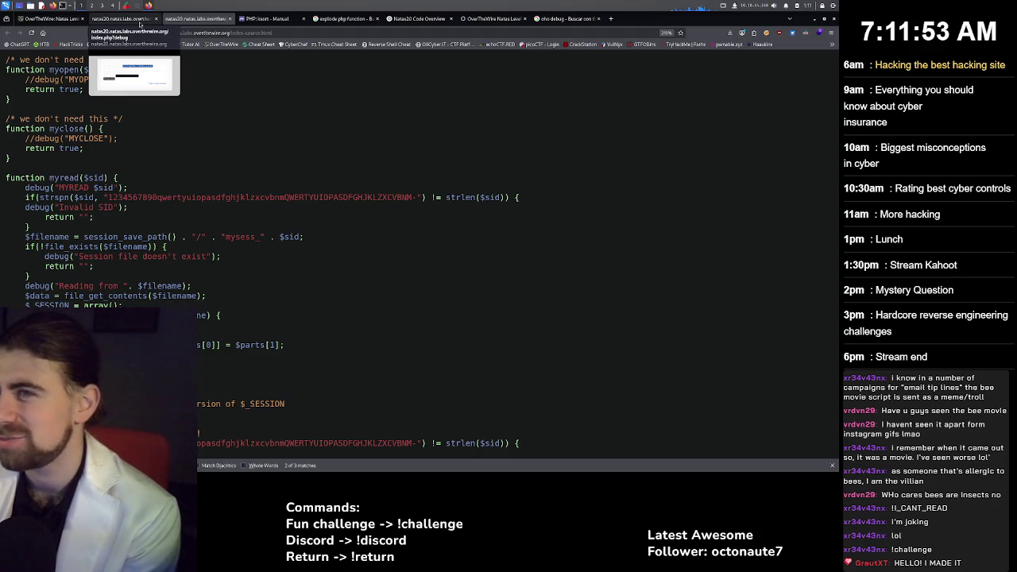
{"action": "left_click", "coordinate": [140, 23]}
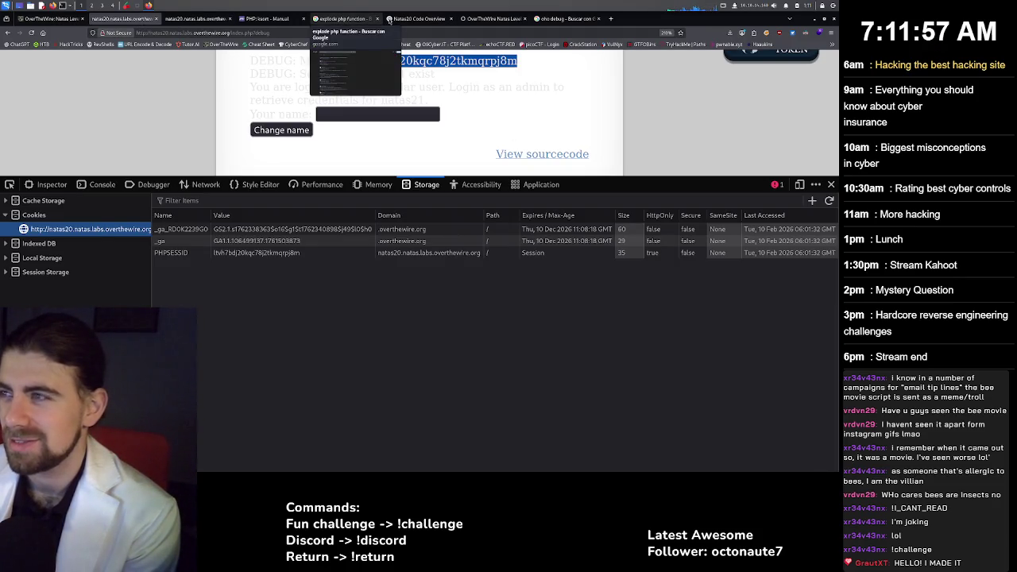
{"action": "left_click", "coordinate": [419, 18]}
{"action": "left_click", "coordinate": [475, 22]}
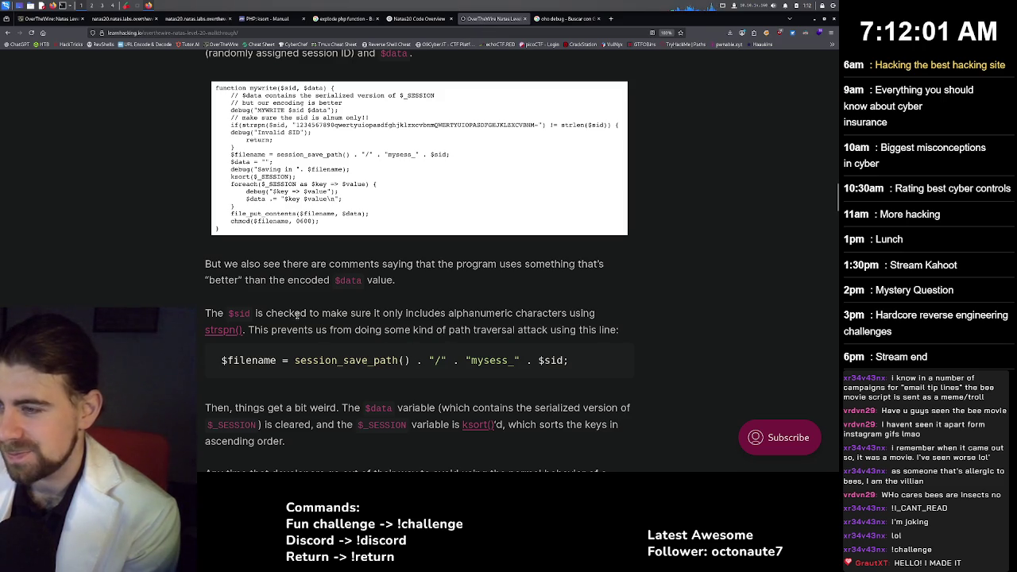
Highlight the $sid check and library-behavior sentences, then continue to the Session reading: myread() heading.
{"action": "mouse_move", "coordinate": [284, 313]}
{"action": "left_mouse_down"}
{"action": "mouse_move", "coordinate": [379, 332]}
{"action": "mouse_move", "coordinate": [590, 334]}
{"action": "left_mouse_up"}
{"action": "left_click", "coordinate": [578, 334]}
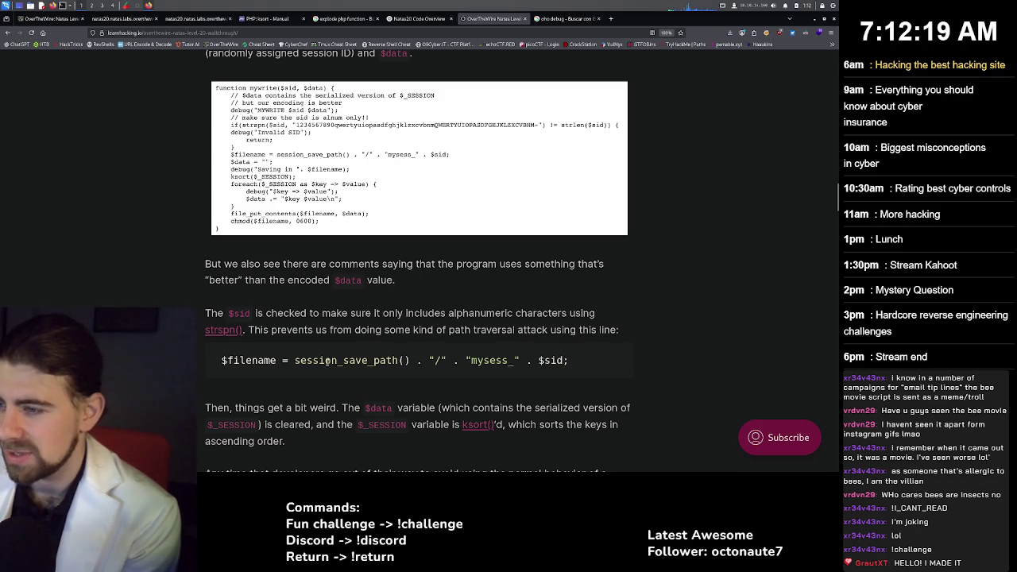
{"action": "scroll", "coordinate": [373, 359], "scroll_direction": "down", "scroll_amount": 1}
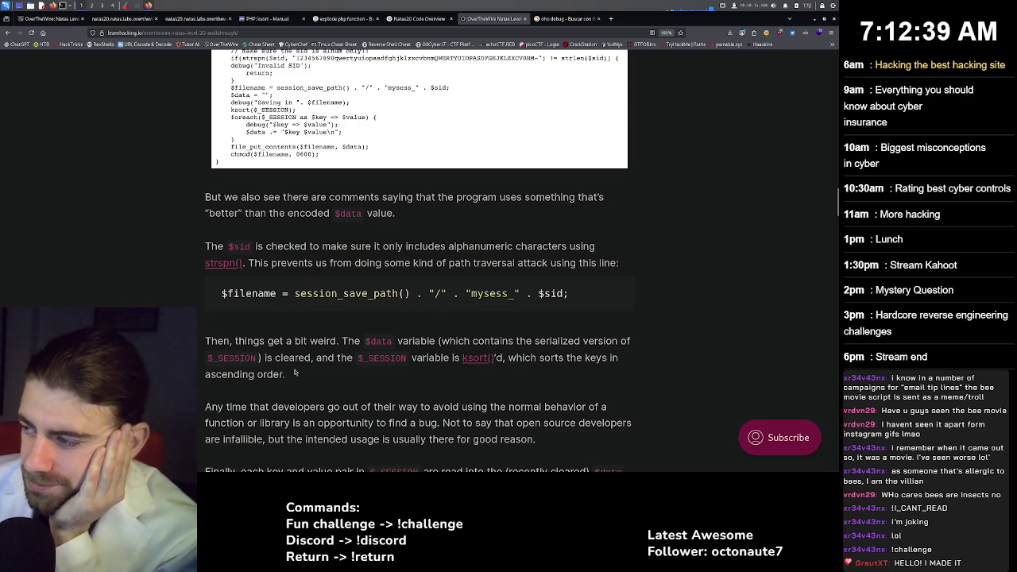
{"action": "mouse_move", "coordinate": [228, 407]}
{"action": "left_mouse_down"}
{"action": "mouse_move", "coordinate": [469, 417]}
{"action": "mouse_move", "coordinate": [298, 425]}
{"action": "mouse_move", "coordinate": [437, 424]}
{"action": "left_mouse_up"}
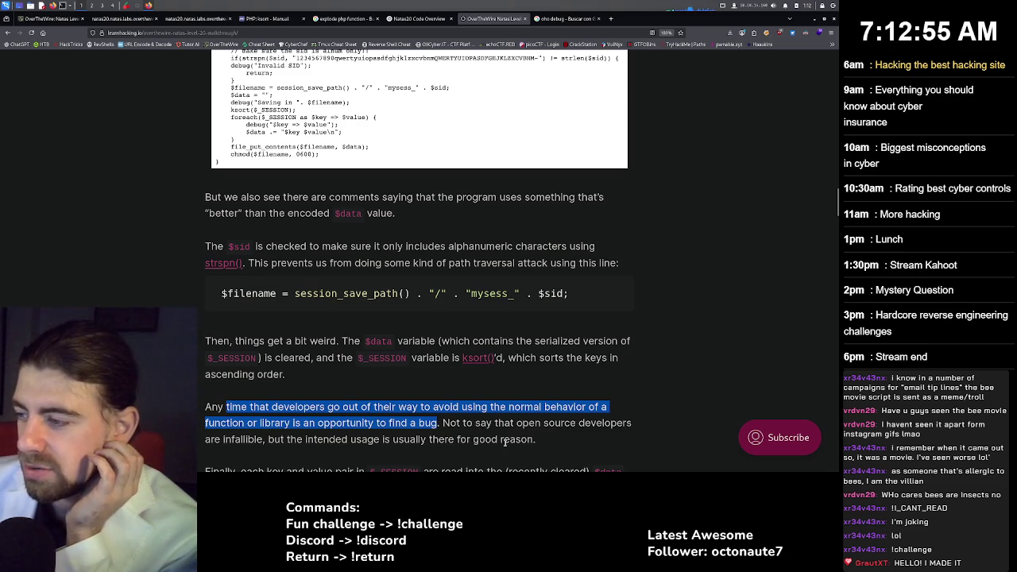
{"action": "scroll", "coordinate": [525, 436], "scroll_direction": "down", "scroll_amount": 1}
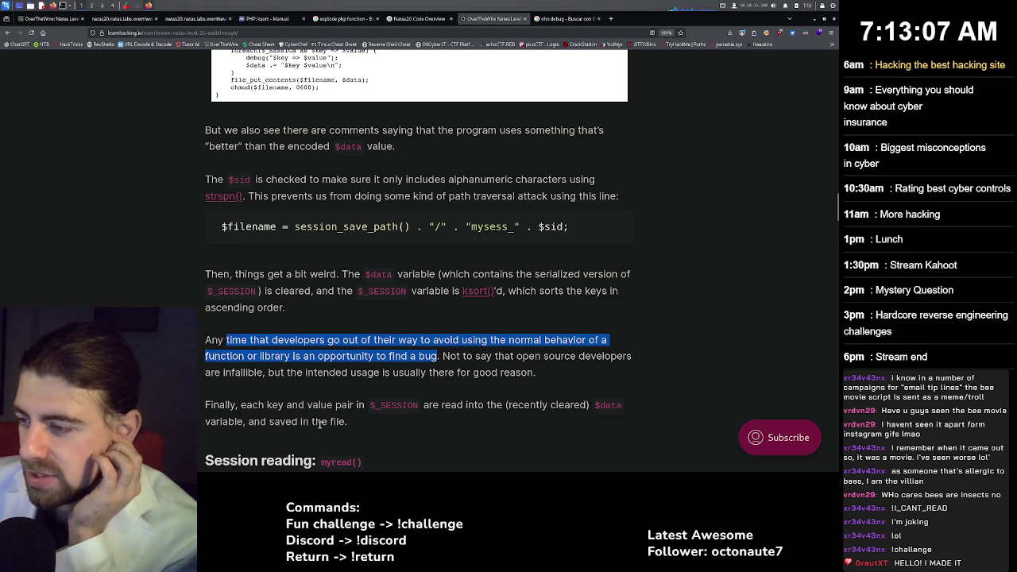
{"action": "scroll", "coordinate": [322, 422], "scroll_direction": "down", "scroll_amount": 1}
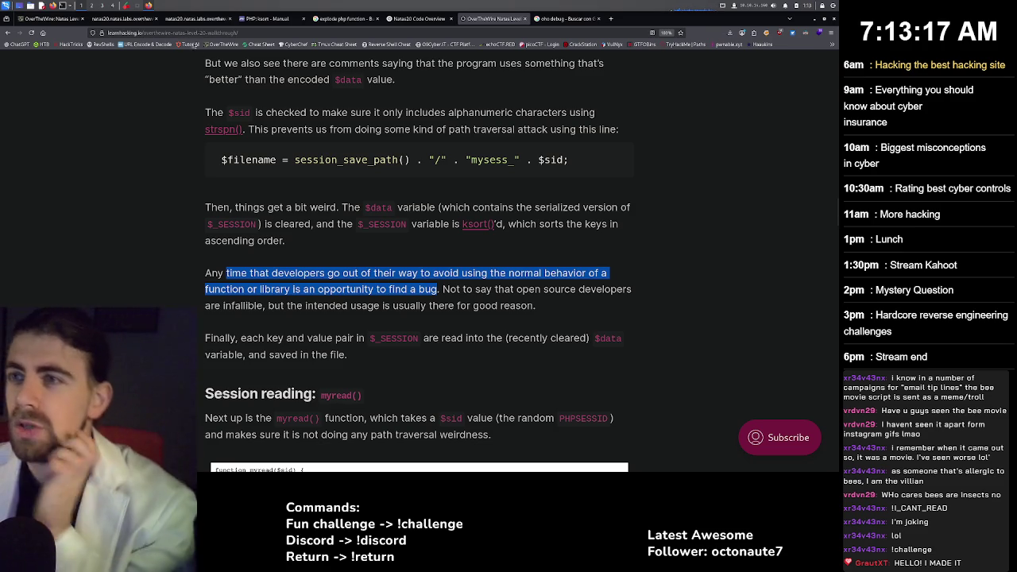
On the natas20 page, submit Change name with an empty name field.
{"action": "left_click", "coordinate": [131, 18]}
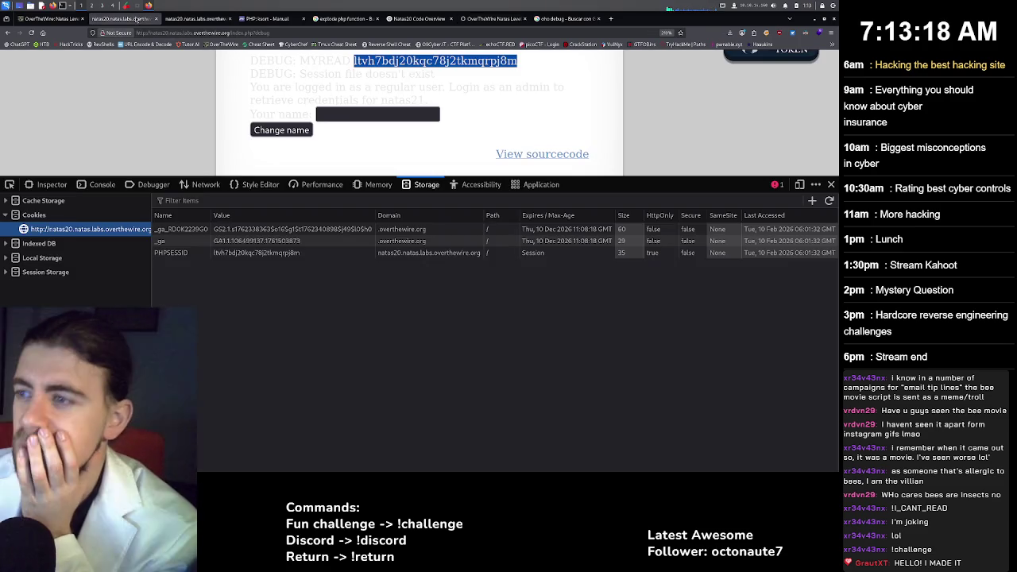
{"action": "left_click", "coordinate": [359, 116]}
{"action": "left_click", "coordinate": [294, 130]}
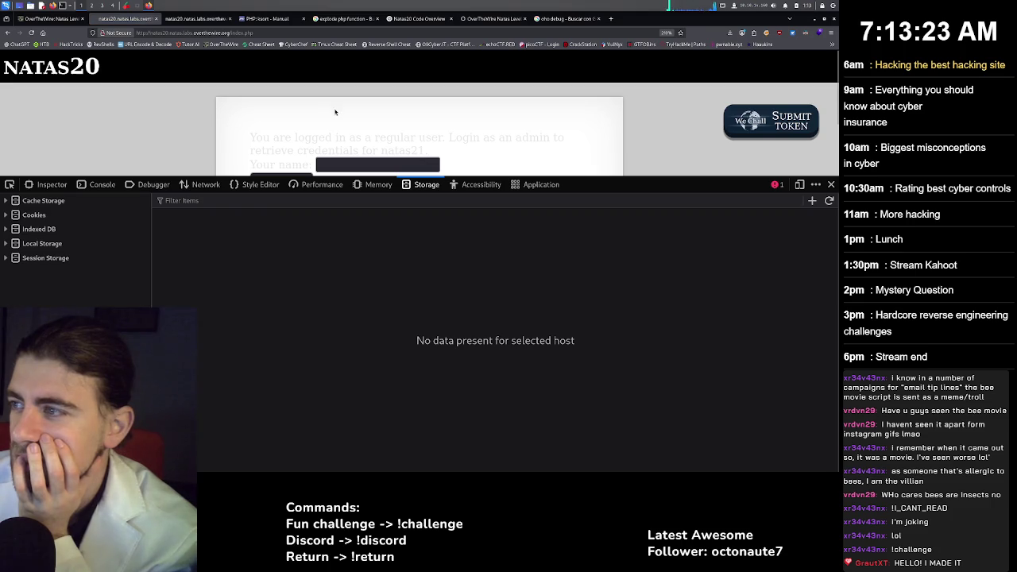
{"action": "scroll", "coordinate": [335, 112], "scroll_direction": "down", "scroll_amount": 2}
Reload index.php with ?debug appended to the URL to show debug output.
{"action": "left_click", "coordinate": [277, 33]}
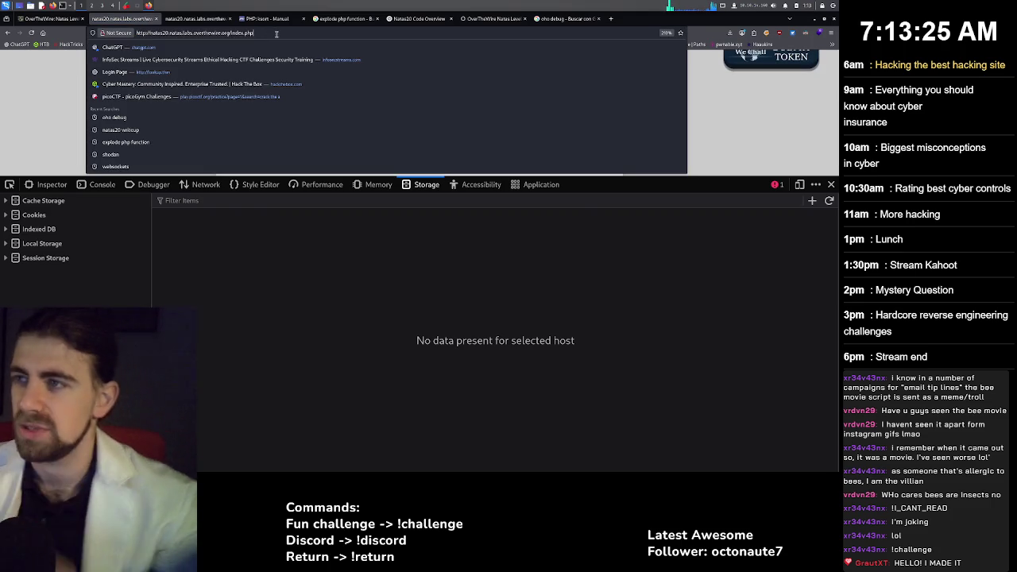
{"action": "type", "text": "/"}
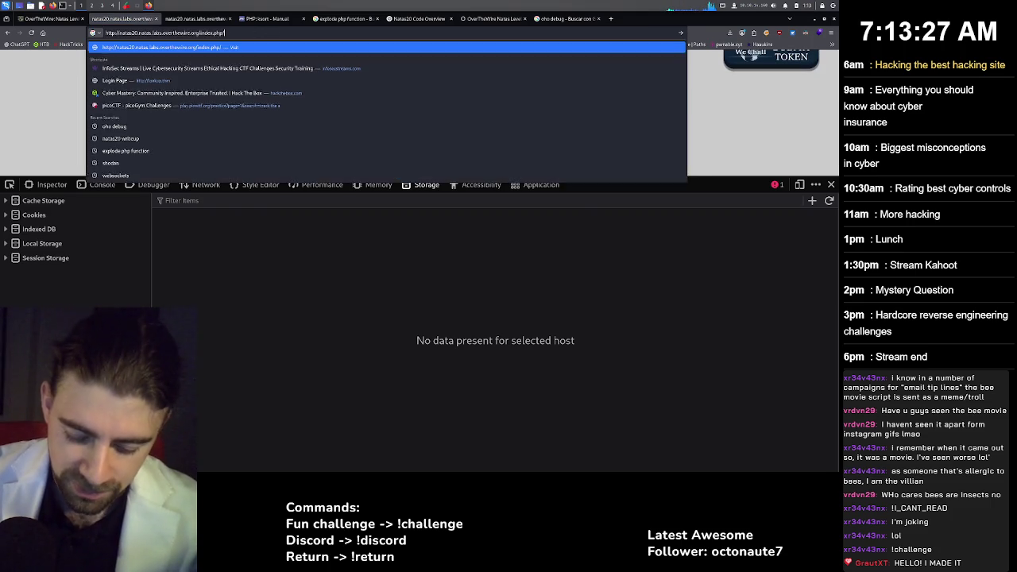
{"action": "type", "text": "debu"}
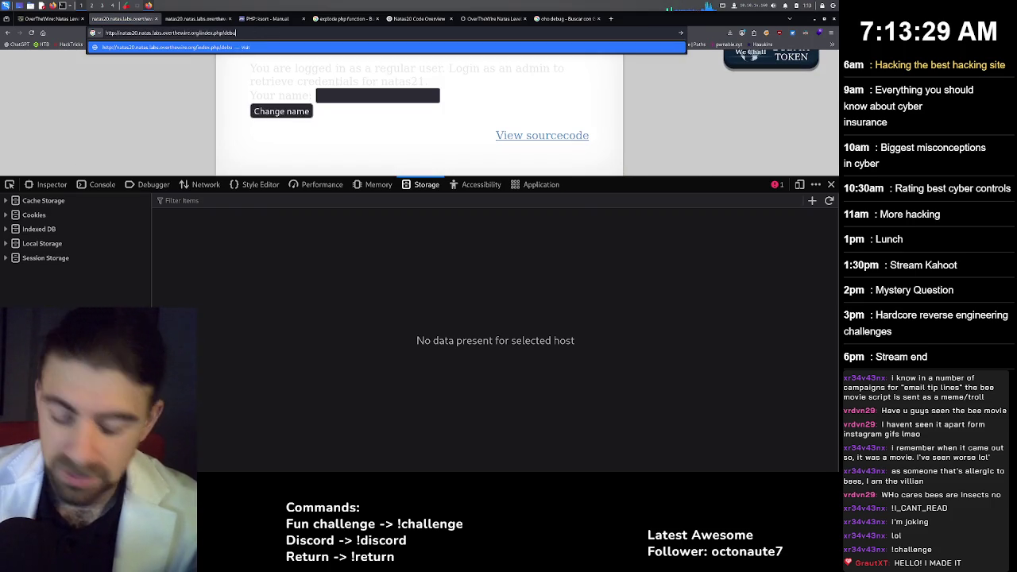
{"action": "type", "text": "g?"}
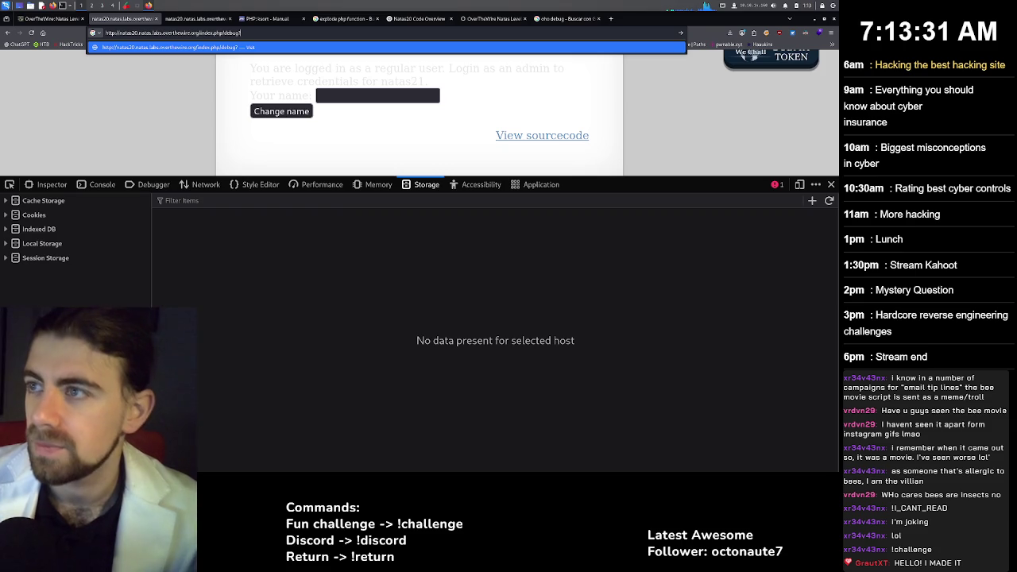
{"action": "key", "text": "BackSpace"}
{"action": "key", "text": "BackSpace"}
{"action": "key", "text": "BackSpace"}
{"action": "key", "text": "BackSpace"}
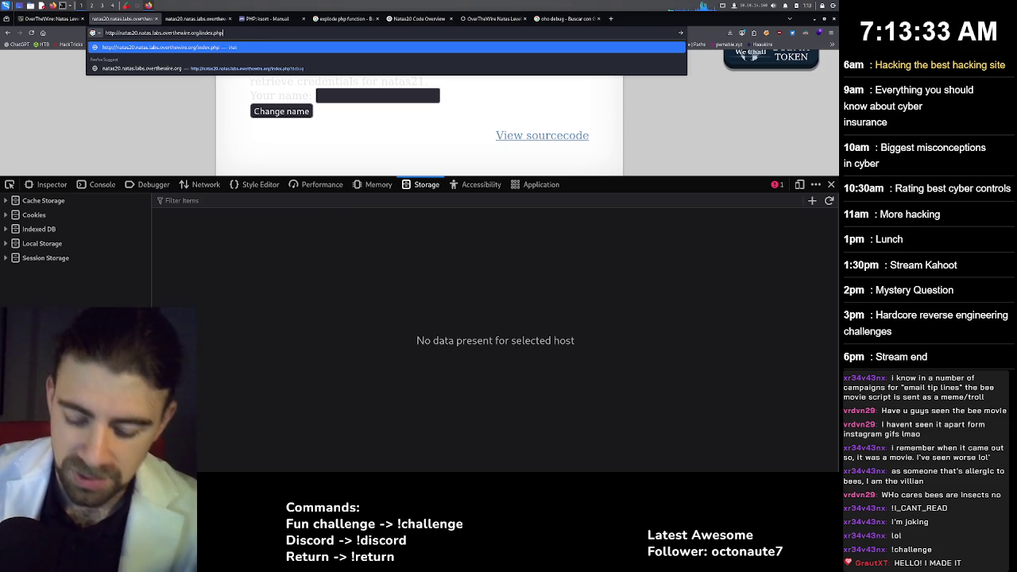
{"action": "type", "text": "?dfe"}
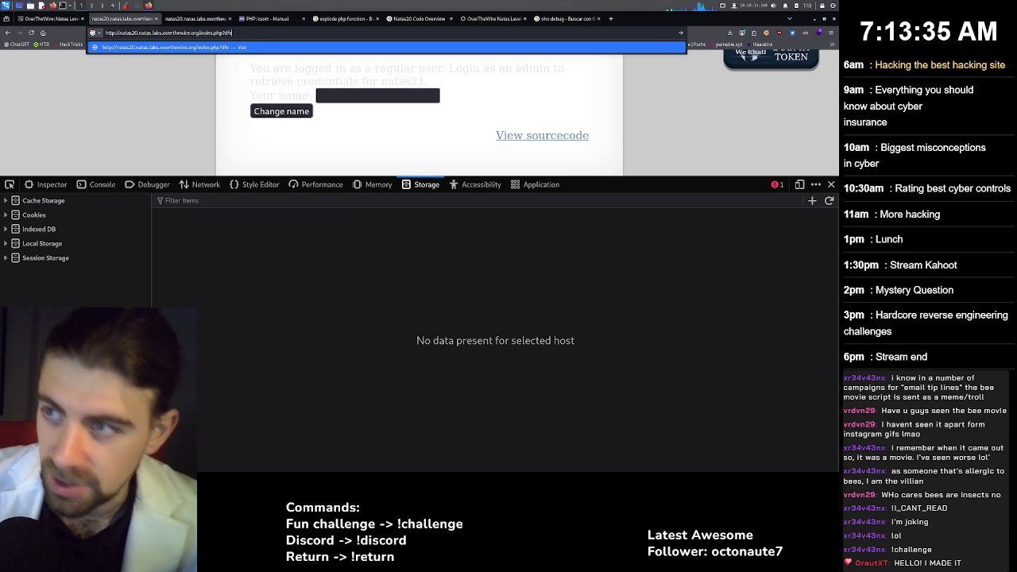
{"action": "key", "text": "BackSpace"}
{"action": "key", "text": "BackSpace"}
{"action": "type", "text": "ebug"}
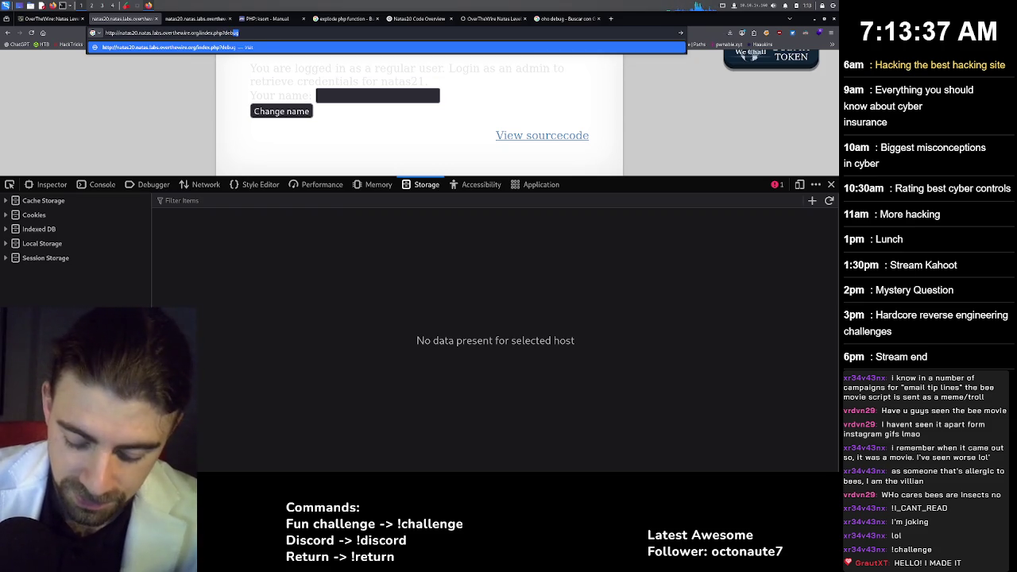
{"action": "key", "text": "Return"}
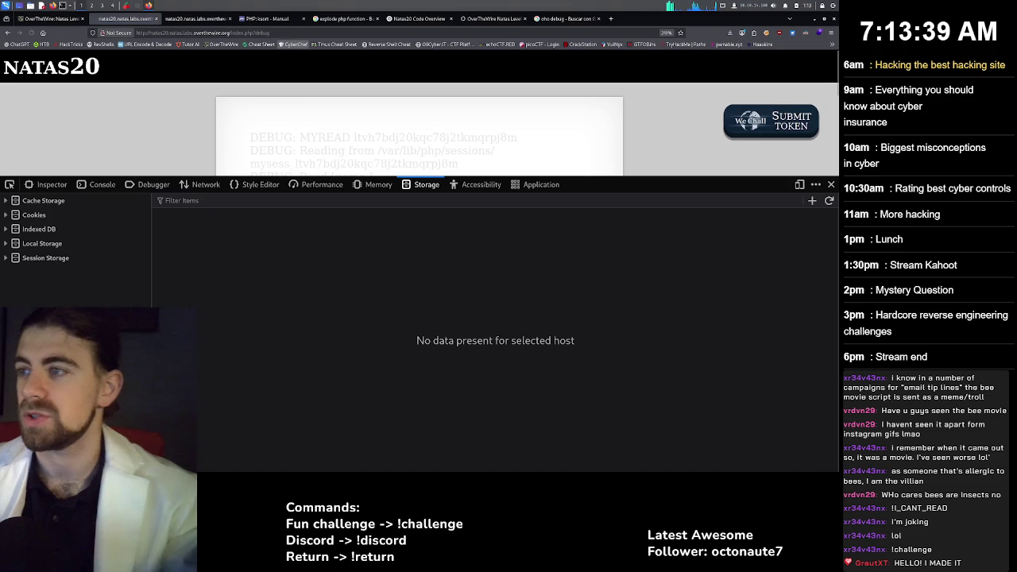
Select 'name' in the Read [name ] debug line, then return to the natas20 source.
{"action": "scroll", "coordinate": [439, 125], "scroll_direction": "down", "scroll_amount": 2}
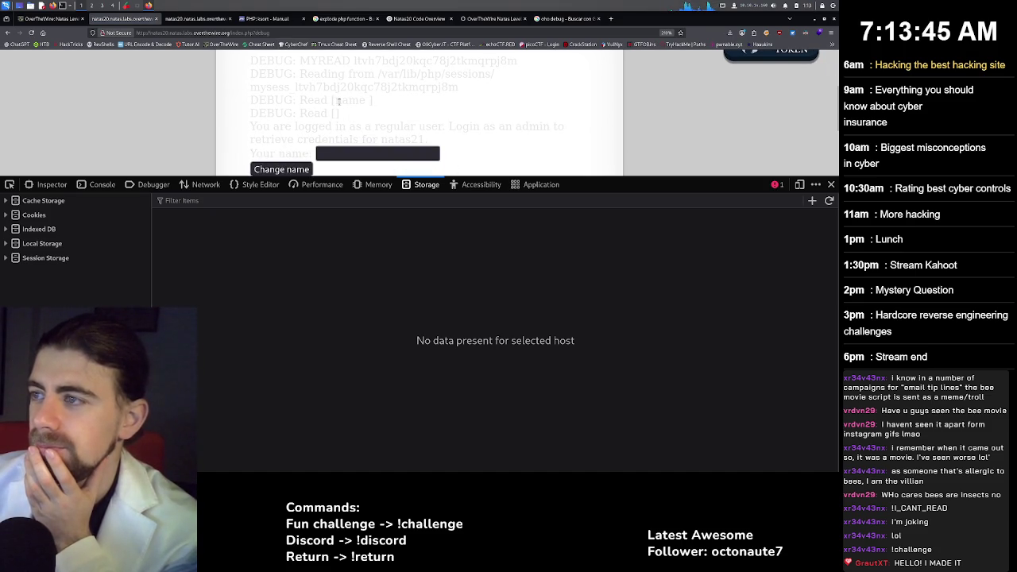
{"action": "left_click_drag", "start_coordinate": [336, 100], "coordinate": [371, 102]}
{"action": "left_click", "coordinate": [336, 112]}
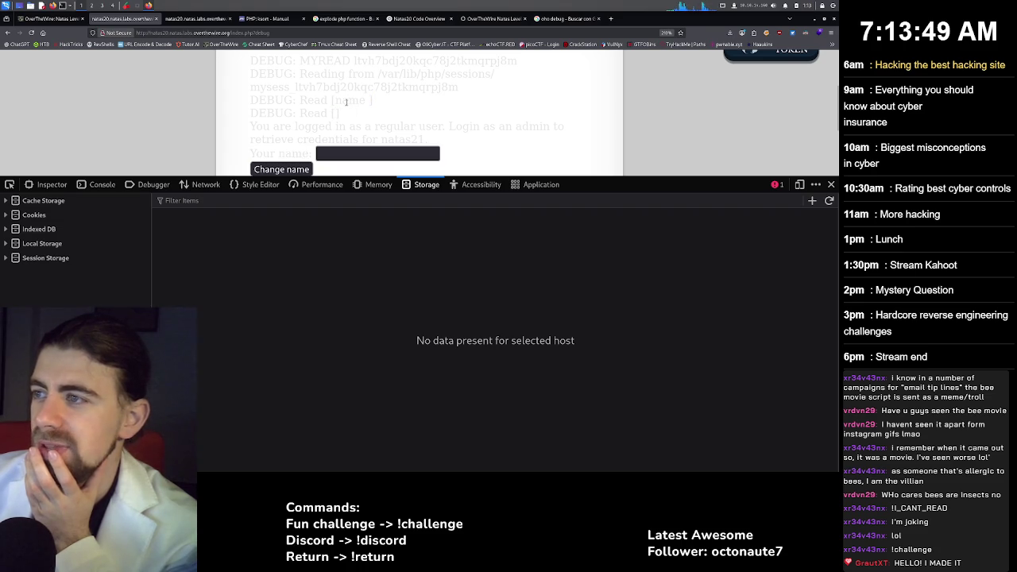
{"action": "double_click", "coordinate": [345, 101]}
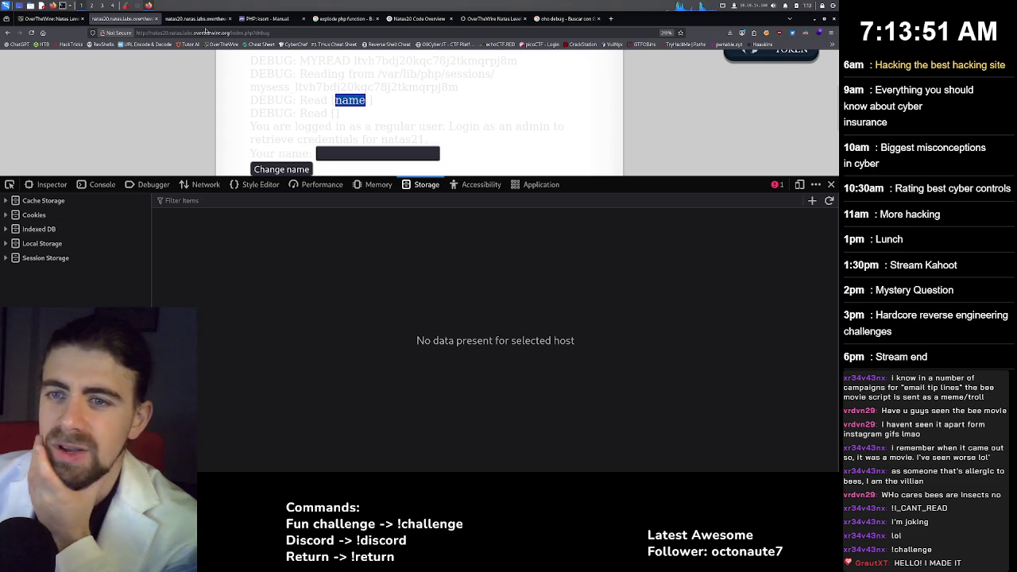
{"action": "left_click", "coordinate": [200, 20]}
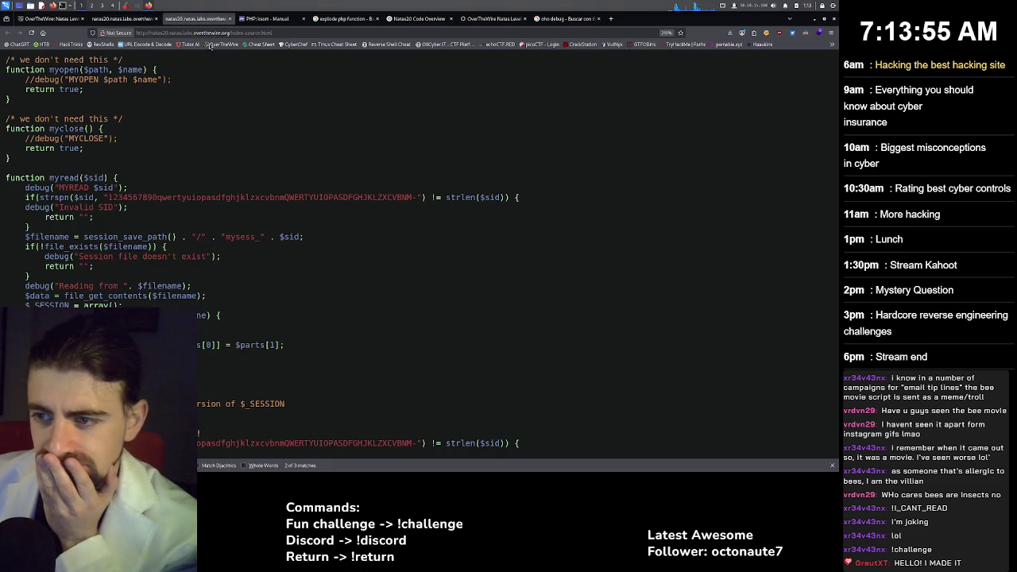
Scroll the source through mywrite() to session_set_save_handler, then go back to the walkthrough's myread() section.
{"action": "scroll", "coordinate": [205, 99], "scroll_direction": "down", "scroll_amount": 5}
{"action": "scroll", "coordinate": [200, 97], "scroll_direction": "down", "scroll_amount": 1}
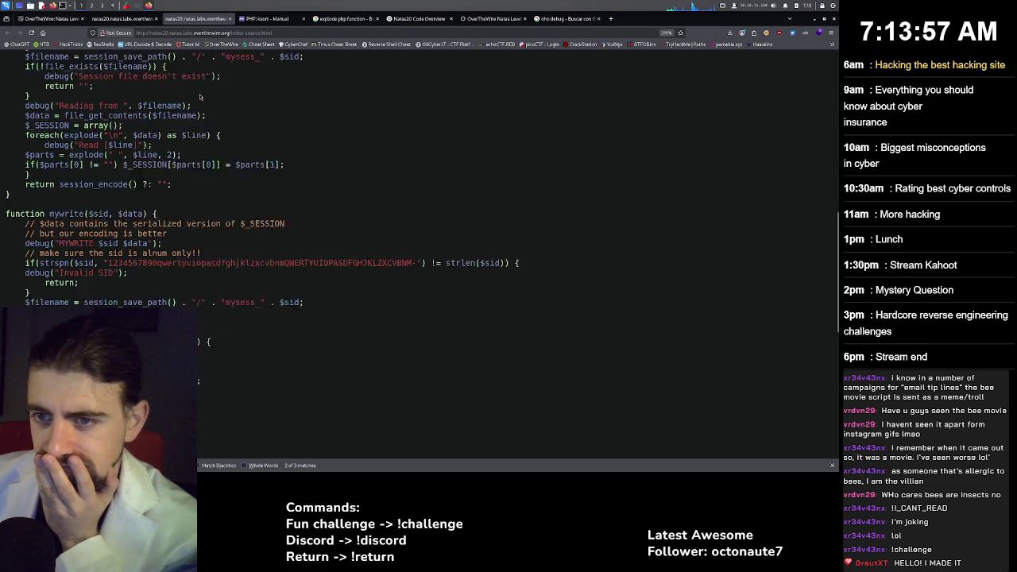
{"action": "scroll", "coordinate": [200, 97], "scroll_direction": "down", "scroll_amount": 2}
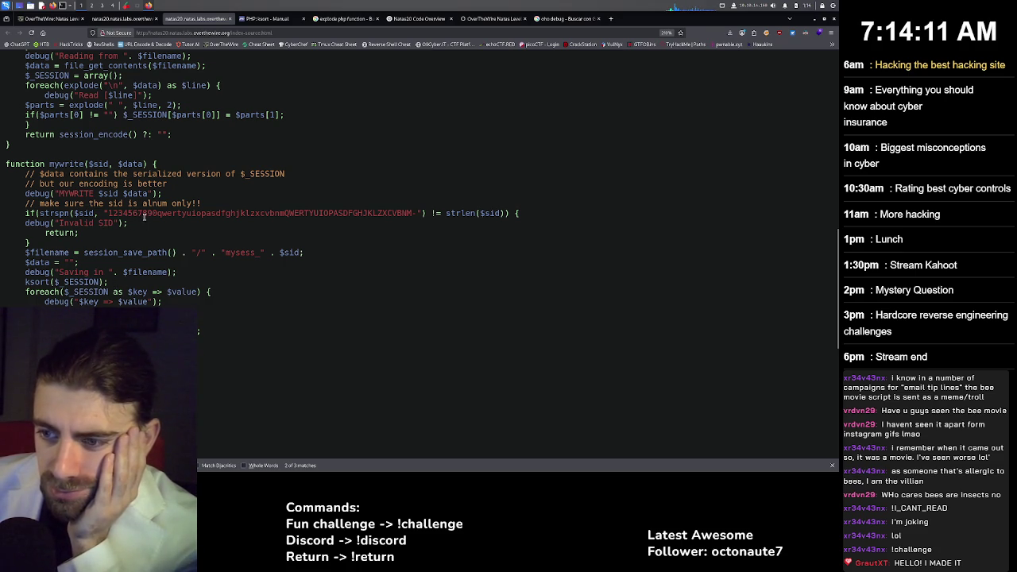
{"action": "scroll", "coordinate": [145, 216], "scroll_direction": "down", "scroll_amount": 4}
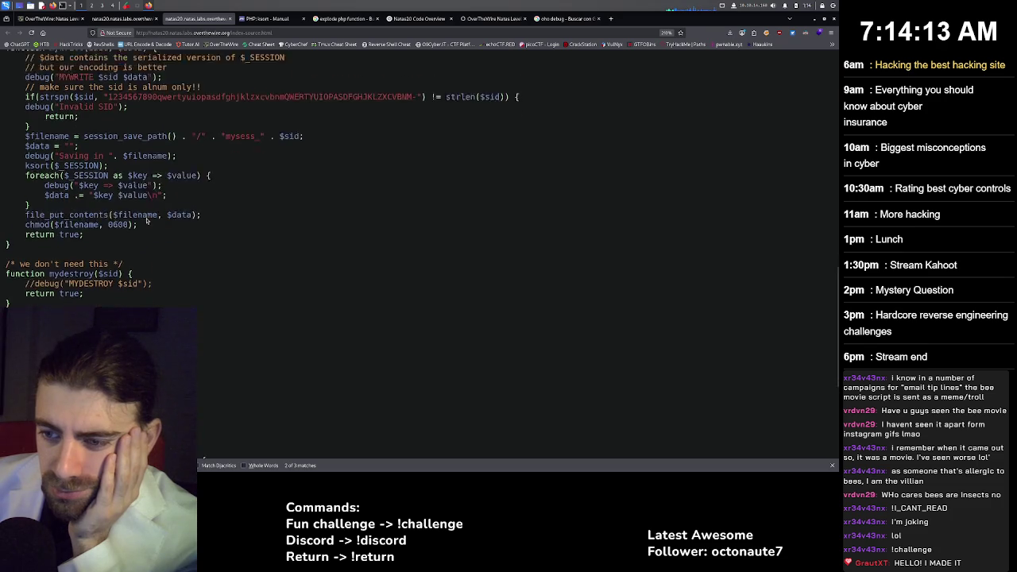
{"action": "scroll", "coordinate": [146, 221], "scroll_direction": "down", "scroll_amount": 3}
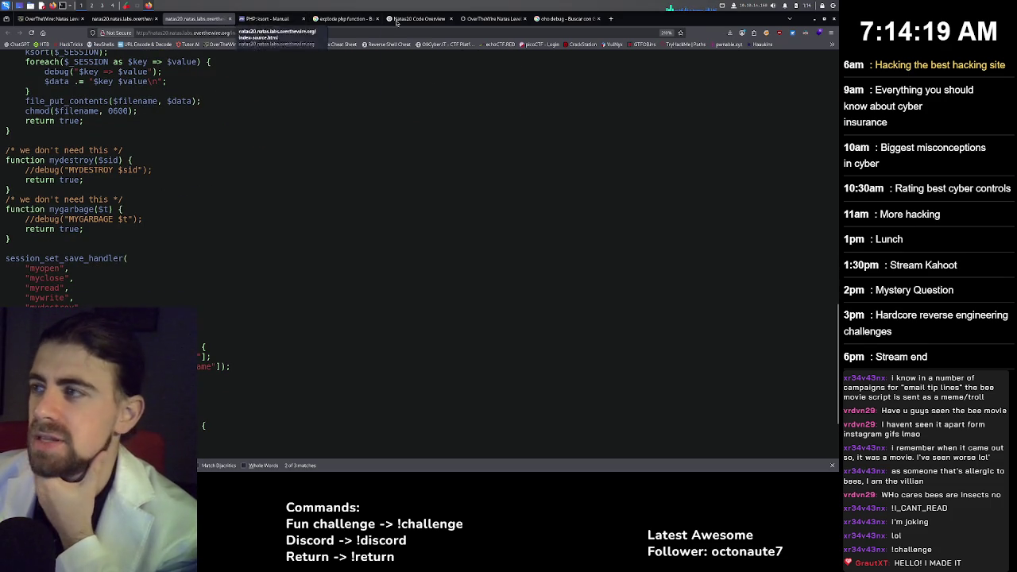
{"action": "left_click", "coordinate": [493, 19]}
{"action": "scroll", "coordinate": [352, 213], "scroll_direction": "down", "scroll_amount": 1}
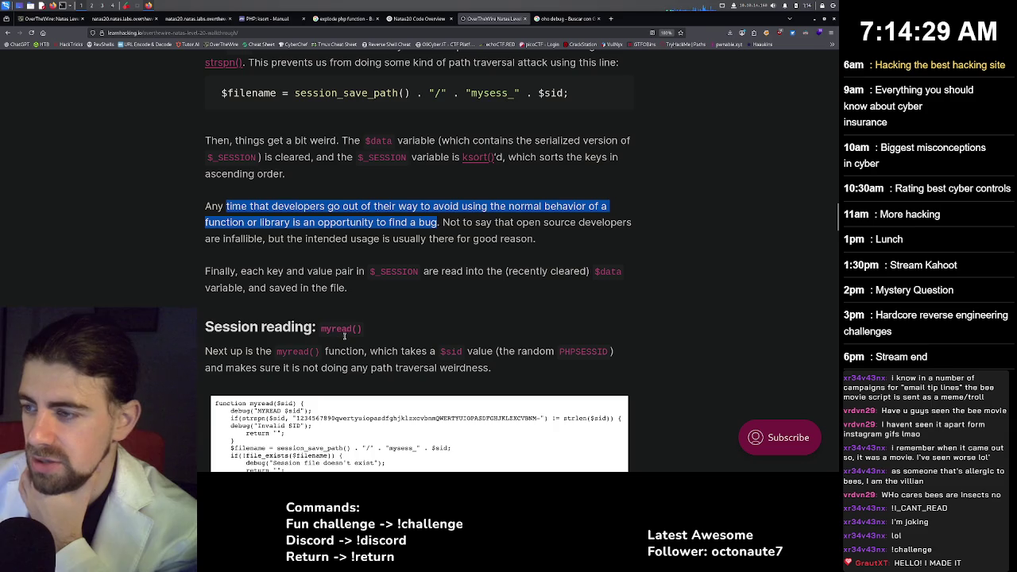
Scroll past the myread() code image to the explode() "name test" parsing explanation.
{"action": "scroll", "coordinate": [242, 346], "scroll_direction": "down", "scroll_amount": 2}
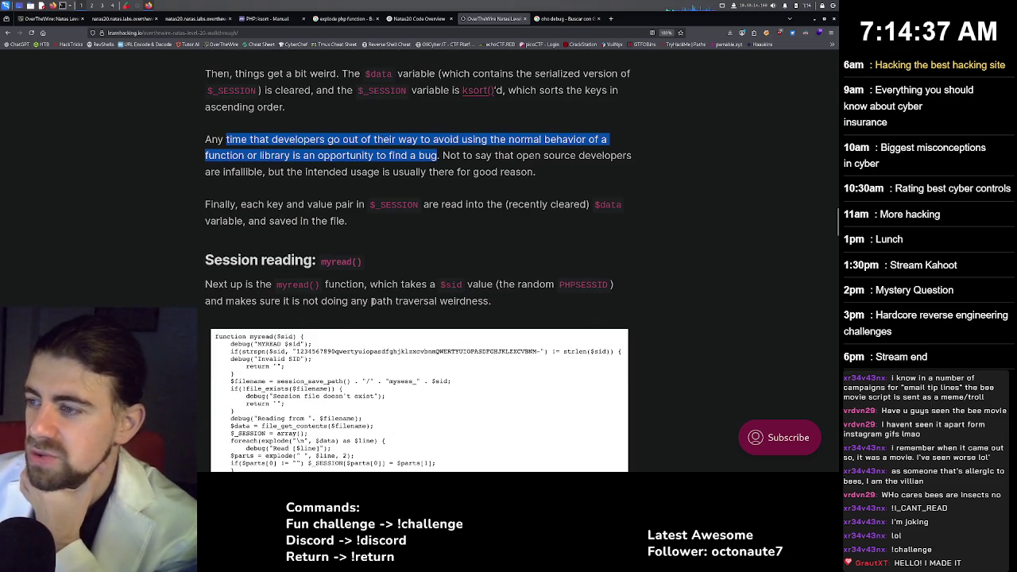
{"action": "scroll", "coordinate": [466, 306], "scroll_direction": "down", "scroll_amount": 1}
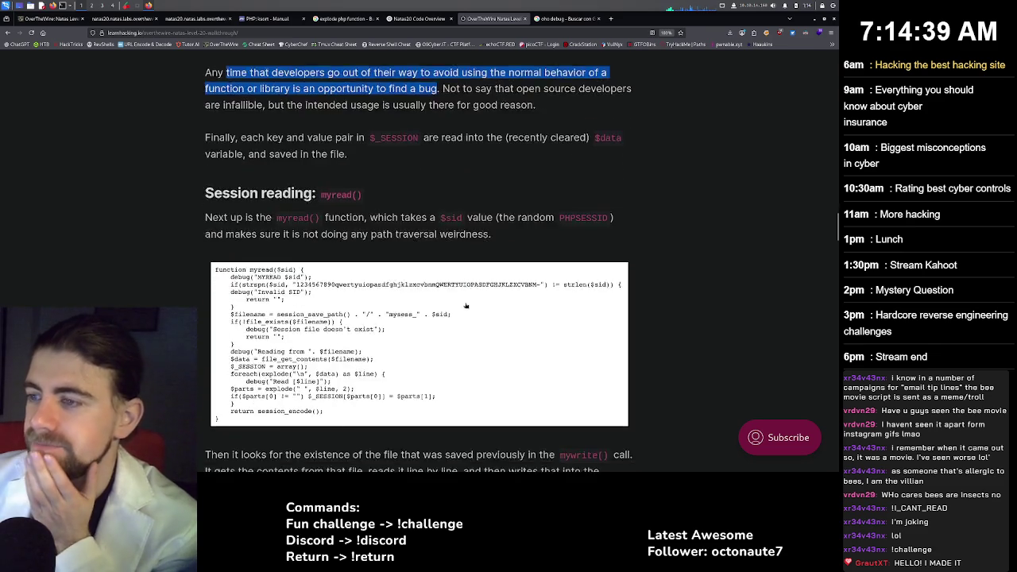
{"action": "scroll", "coordinate": [467, 306], "scroll_direction": "down", "scroll_amount": 3}
{"action": "scroll", "coordinate": [399, 301], "scroll_direction": "down", "scroll_amount": 2}
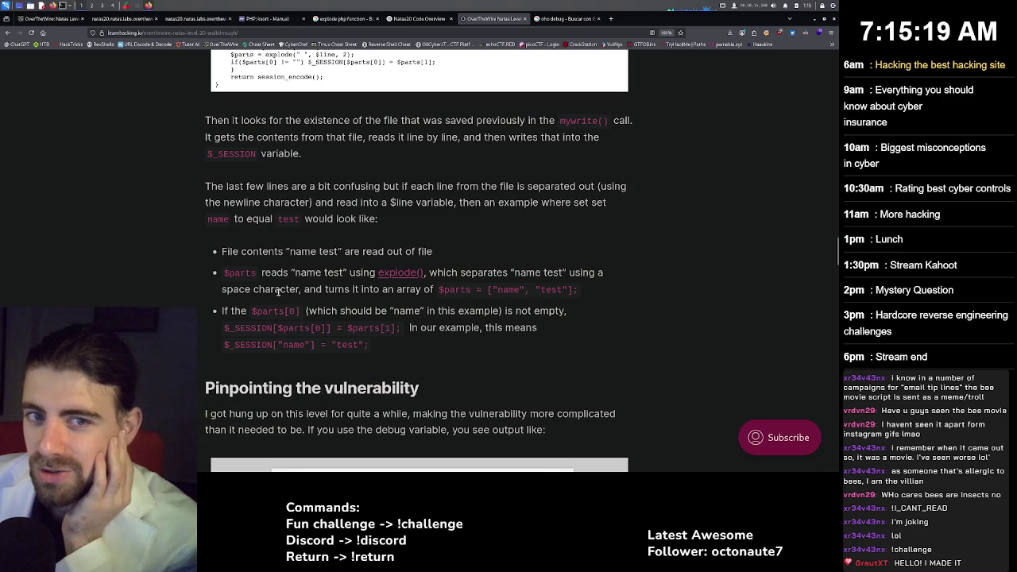
Highlight the explode() explanation, the $parts array assignment and the 'In our example' wording while reading.
{"action": "left_click_drag", "start_coordinate": [274, 291], "coordinate": [434, 291]}
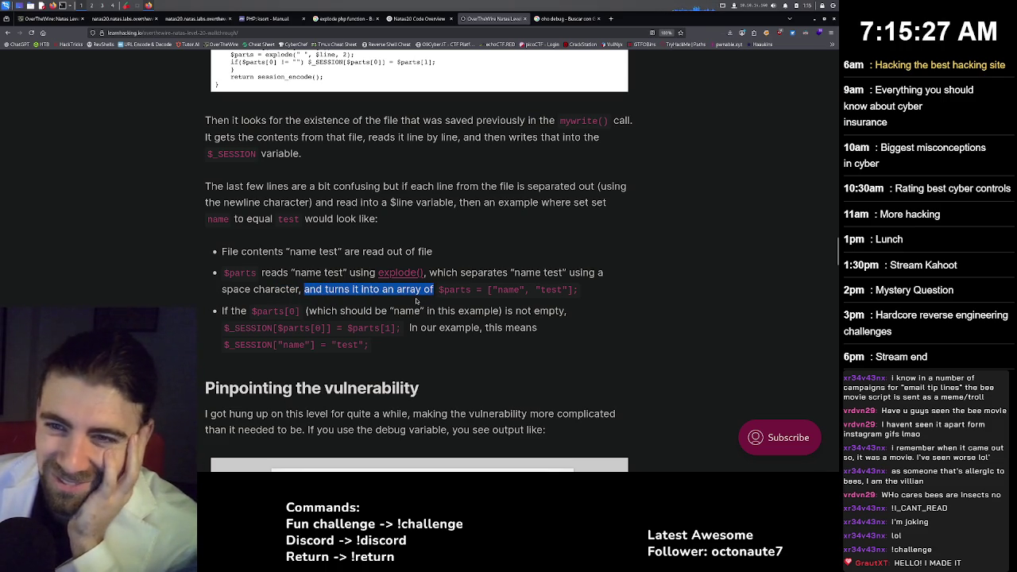
{"action": "left_click", "coordinate": [436, 291]}
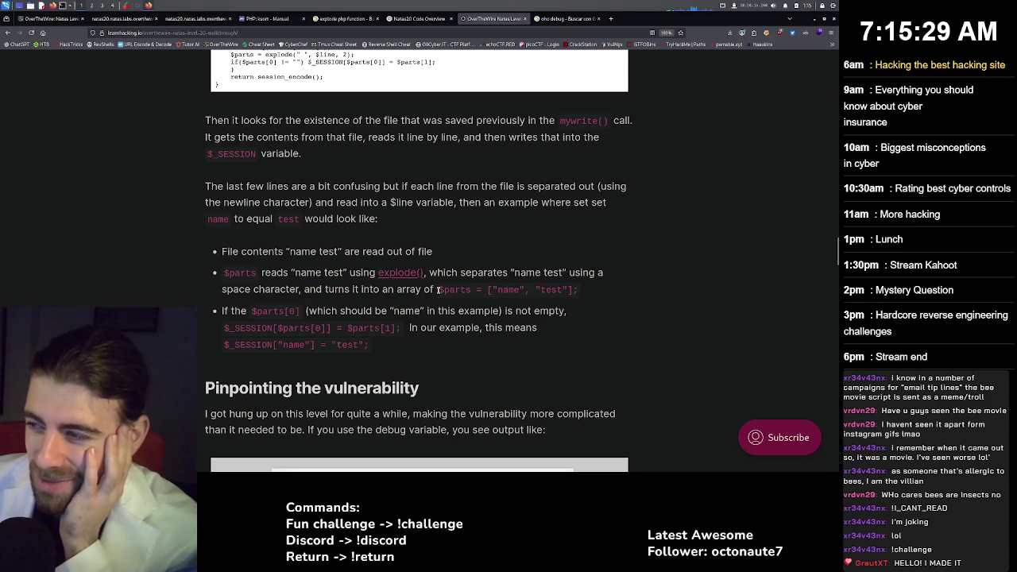
{"action": "left_click_drag", "start_coordinate": [438, 290], "coordinate": [583, 292]}
{"action": "left_click", "coordinate": [581, 293]}
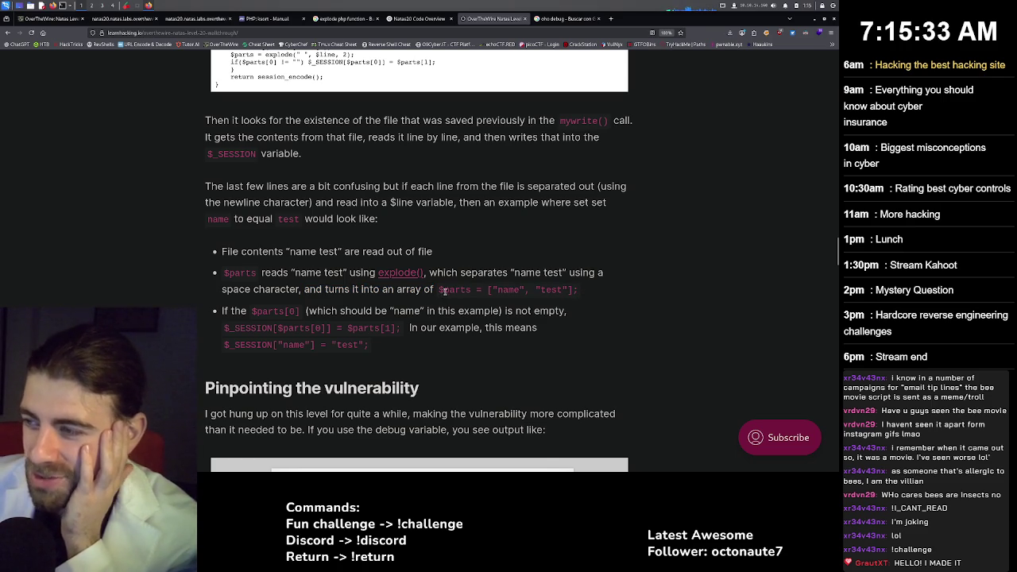
{"action": "left_click_drag", "start_coordinate": [438, 292], "coordinate": [578, 291]}
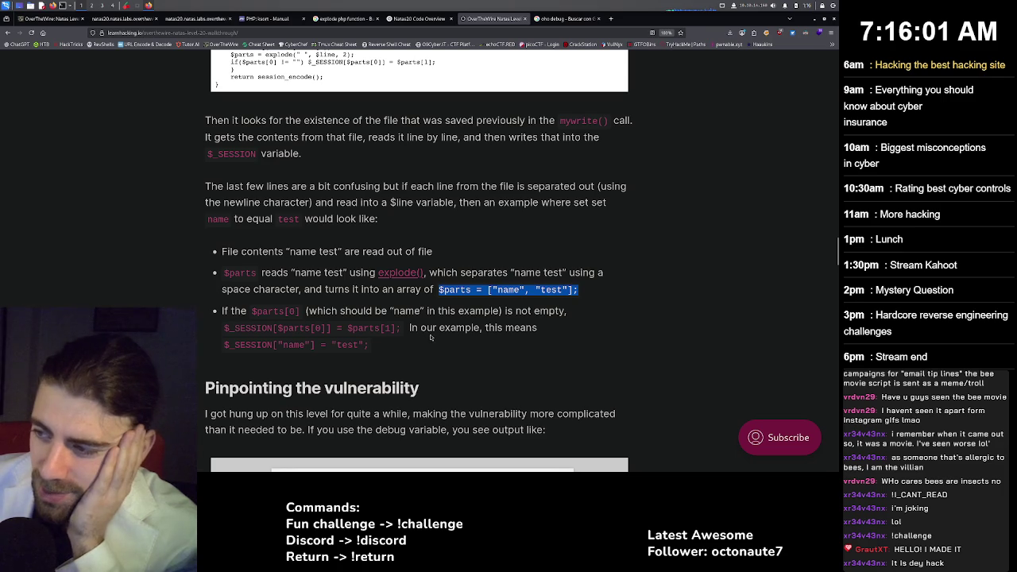
{"action": "left_click_drag", "start_coordinate": [420, 327], "coordinate": [537, 327]}
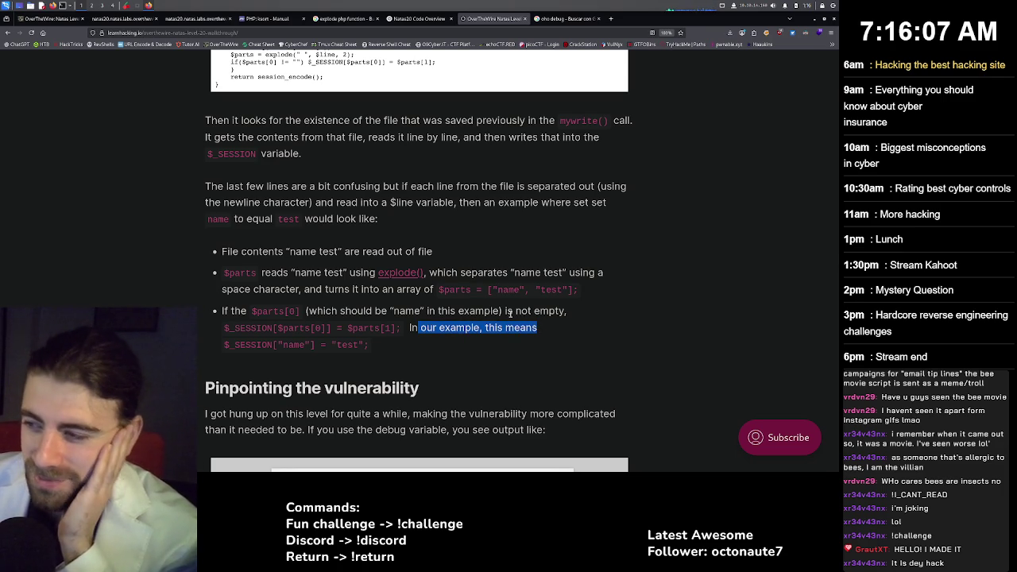
{"action": "triple_click", "coordinate": [456, 332]}
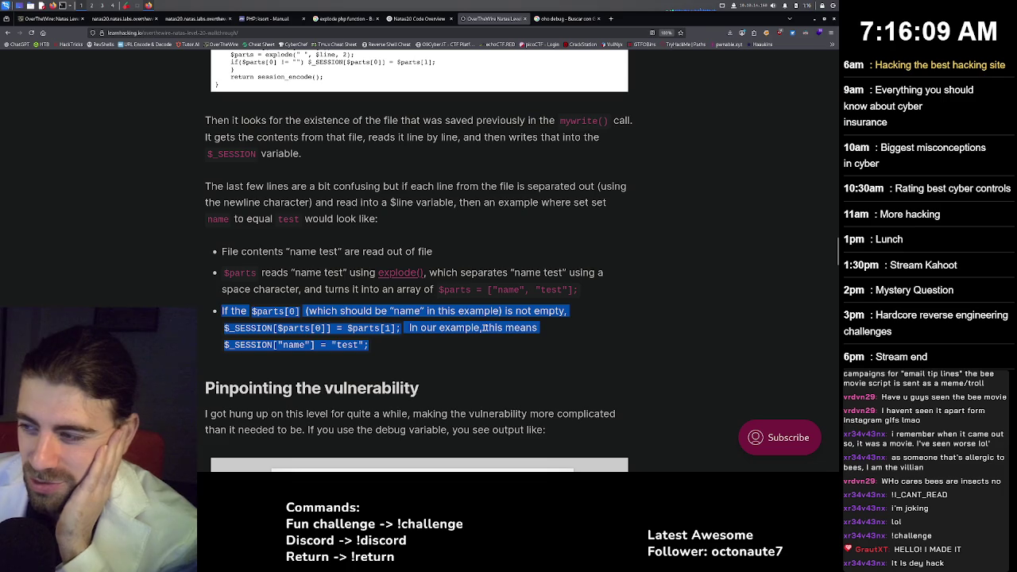
{"action": "left_click", "coordinate": [456, 332]}
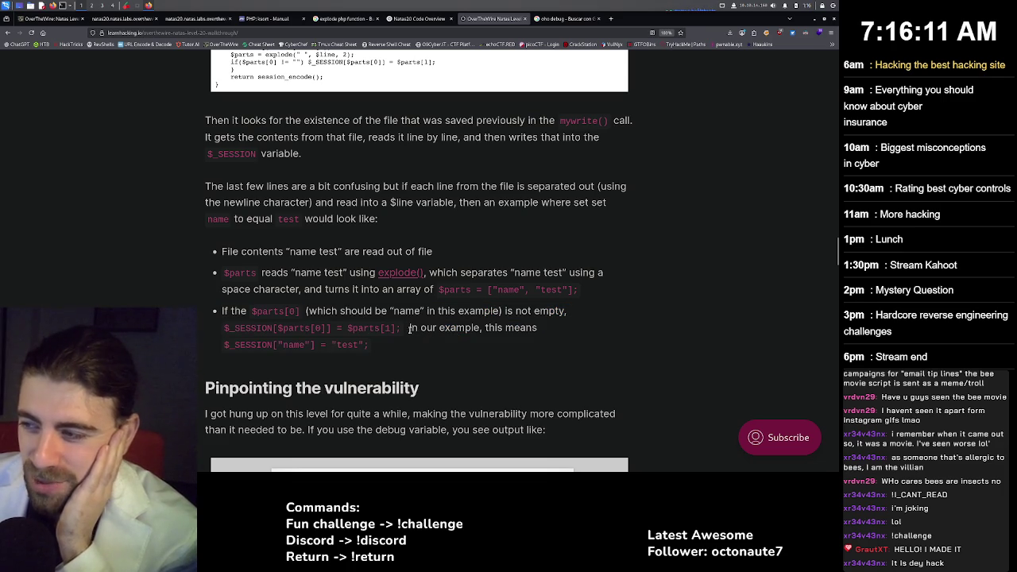
{"action": "left_click_drag", "start_coordinate": [408, 328], "coordinate": [540, 329]}
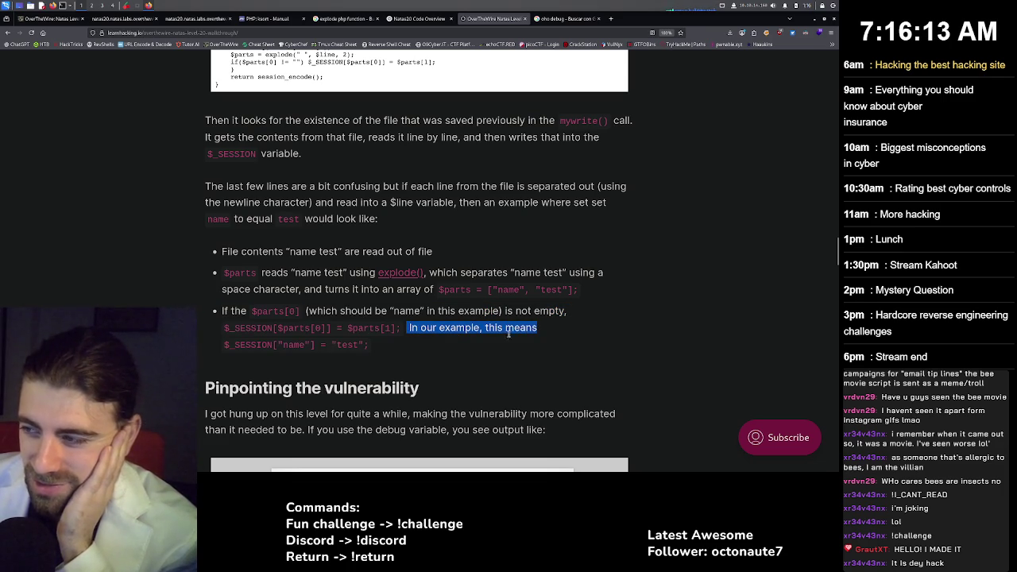
{"action": "left_click", "coordinate": [454, 335]}
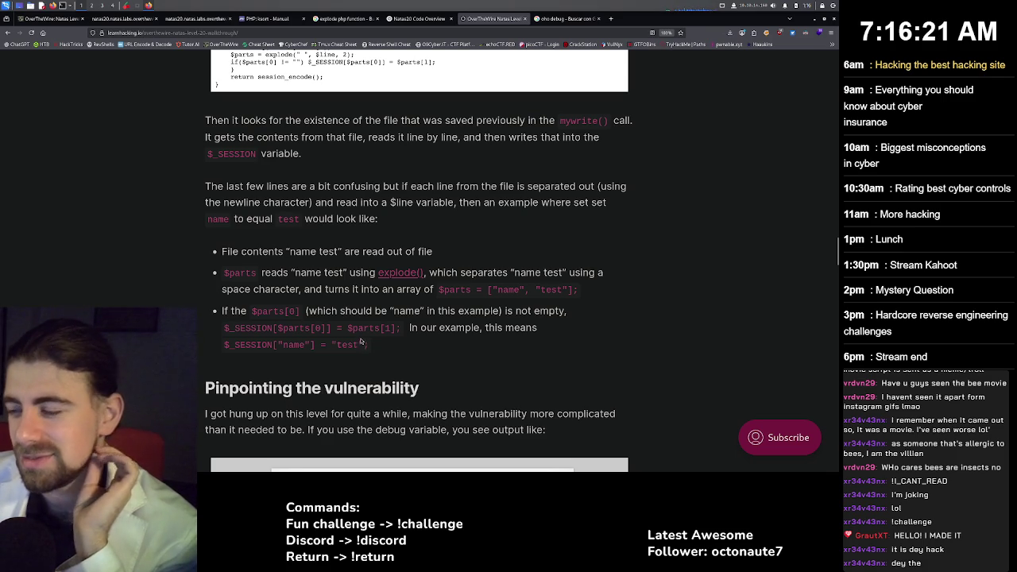
Scroll down to the 'Injecting newlines' section with the name test / secondkey example.
{"action": "scroll", "coordinate": [364, 338], "scroll_direction": "down", "scroll_amount": 3}
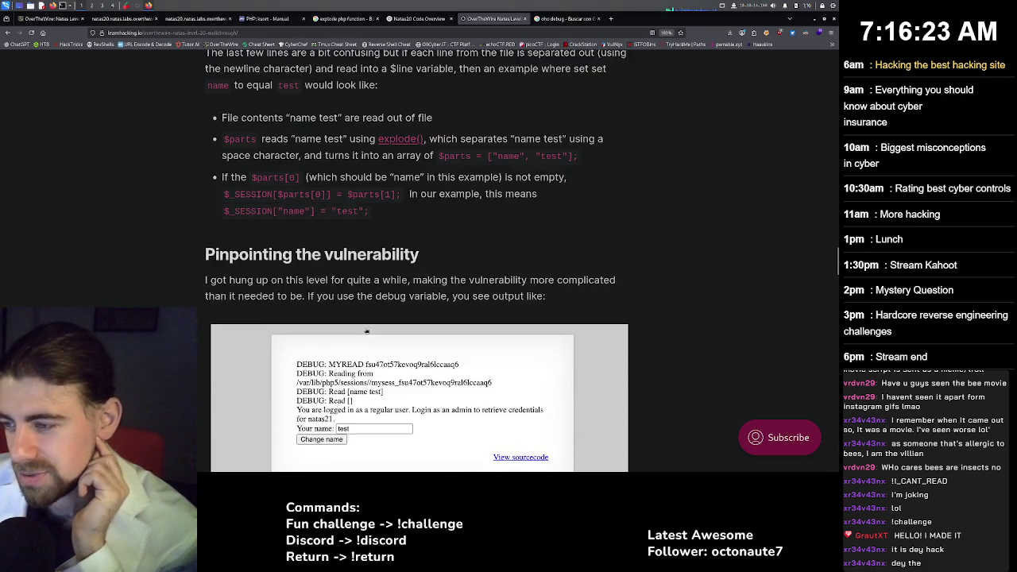
{"action": "scroll", "coordinate": [366, 331], "scroll_direction": "down", "scroll_amount": 1}
{"action": "scroll", "coordinate": [285, 193], "scroll_direction": "down", "scroll_amount": 2}
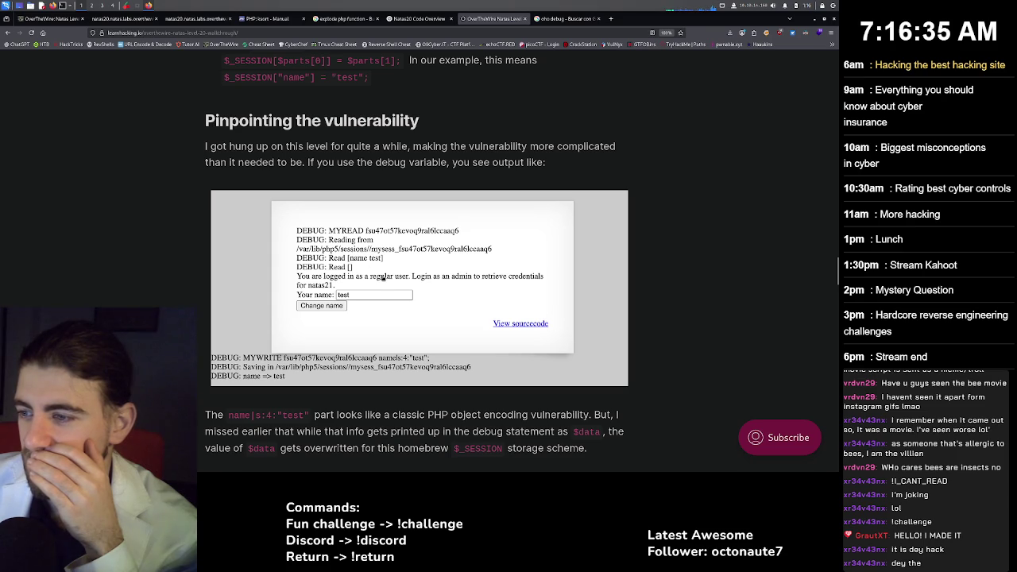
{"action": "scroll", "coordinate": [383, 276], "scroll_direction": "down", "scroll_amount": 2}
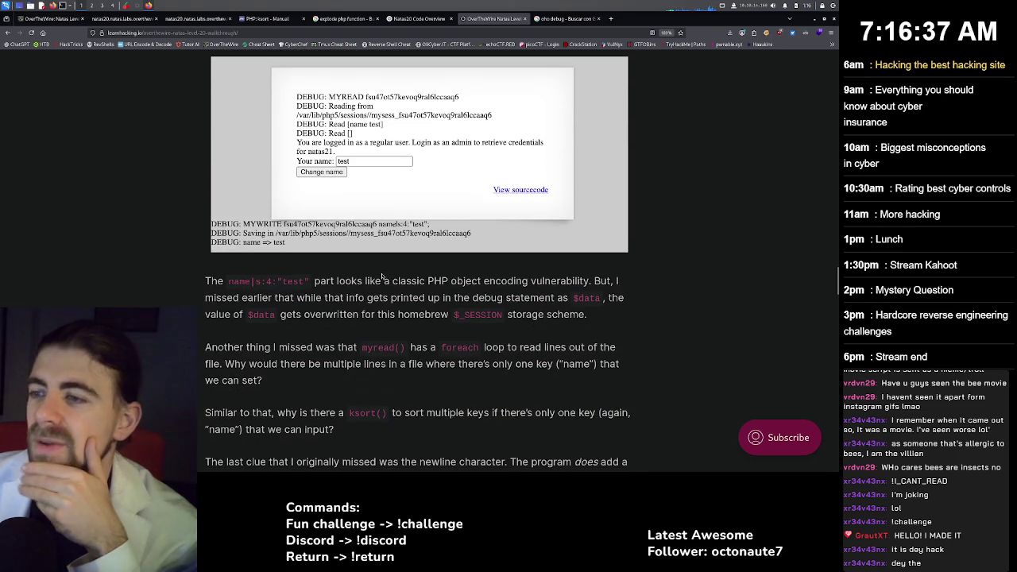
{"action": "scroll", "coordinate": [383, 276], "scroll_direction": "down", "scroll_amount": 4}
{"action": "scroll", "coordinate": [386, 273], "scroll_direction": "down", "scroll_amount": 1}
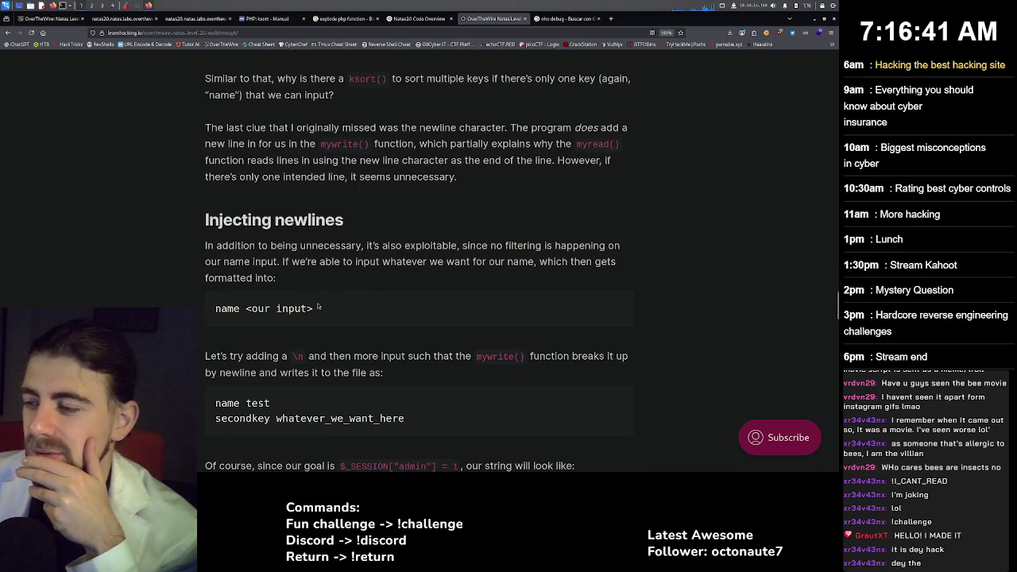
{"action": "scroll", "coordinate": [318, 307], "scroll_direction": "down", "scroll_amount": 4}
Scroll through the Natas Level 20 Solution to the article end, then back up to the Raw Response box.
{"action": "scroll", "coordinate": [321, 304], "scroll_direction": "down", "scroll_amount": 3}
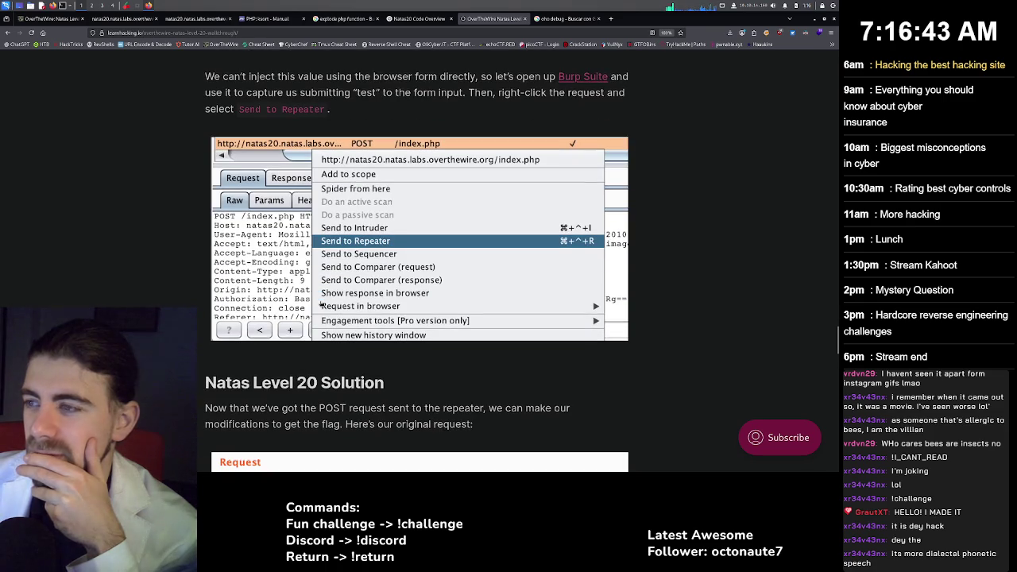
{"action": "scroll", "coordinate": [321, 304], "scroll_direction": "down", "scroll_amount": 5}
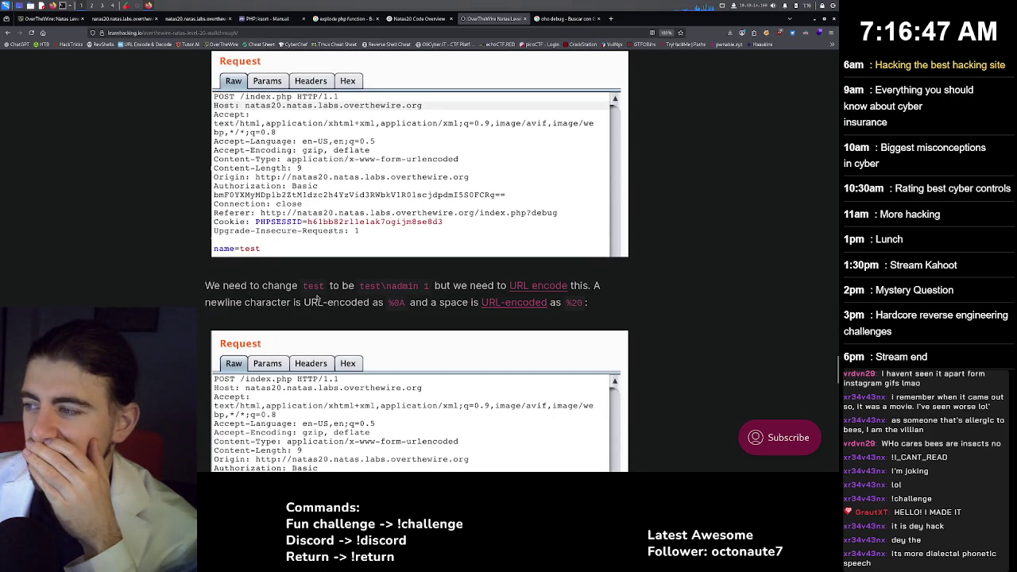
{"action": "scroll", "coordinate": [316, 298], "scroll_direction": "down", "scroll_amount": 3}
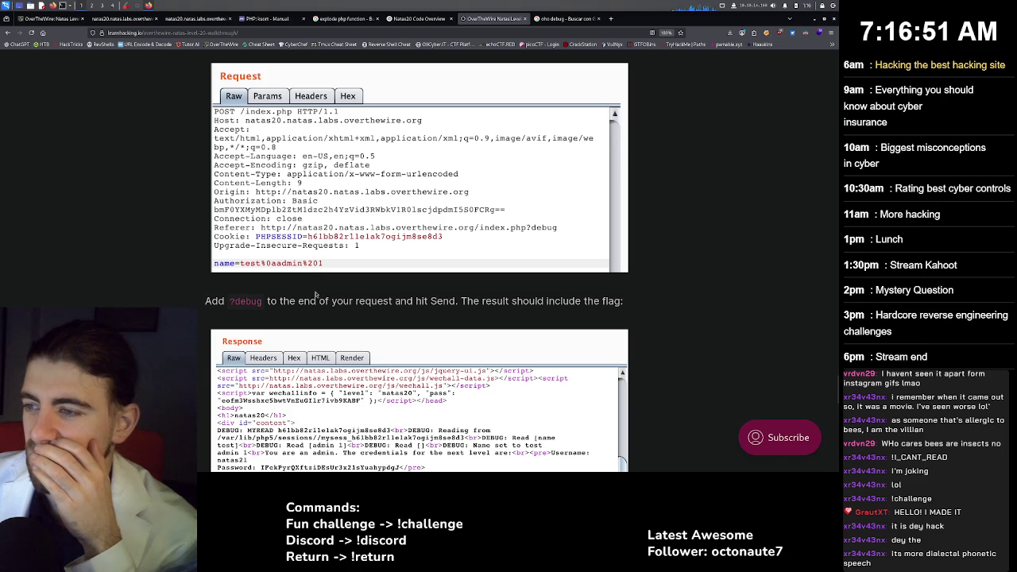
{"action": "scroll", "coordinate": [317, 296], "scroll_direction": "down", "scroll_amount": 3}
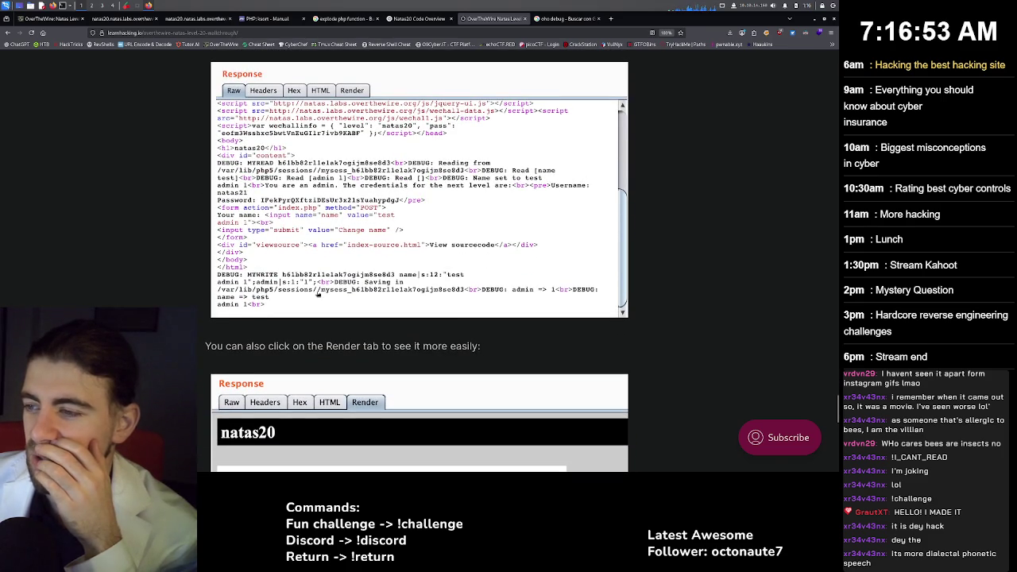
{"action": "scroll", "coordinate": [318, 294], "scroll_direction": "down", "scroll_amount": 3}
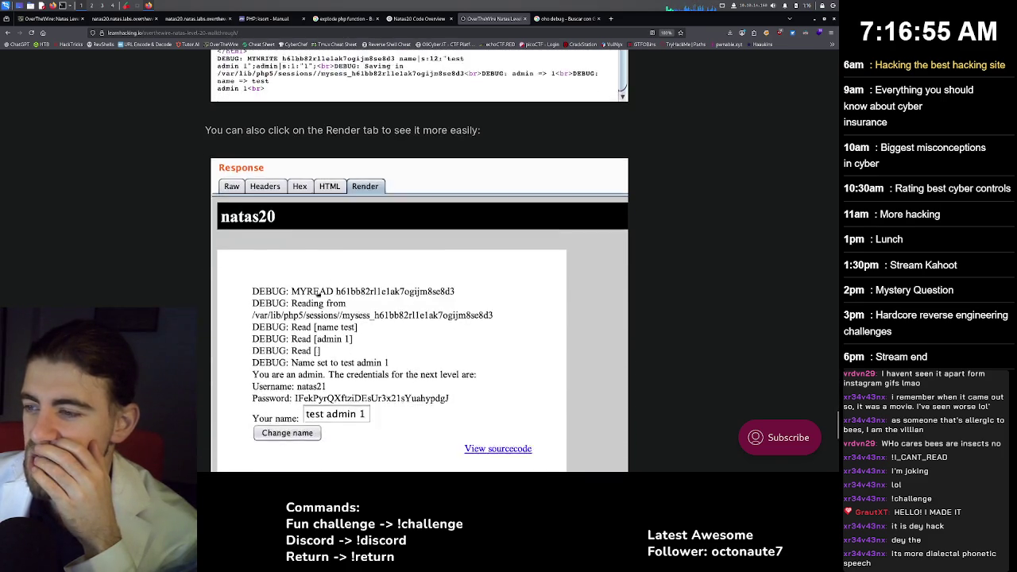
{"action": "scroll", "coordinate": [316, 294], "scroll_direction": "down", "scroll_amount": 5}
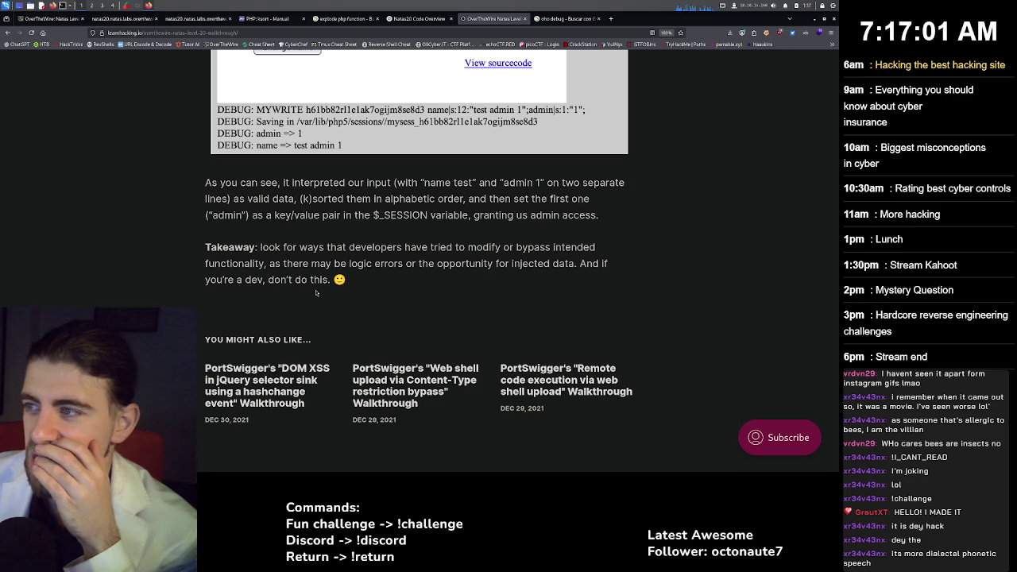
{"action": "scroll", "coordinate": [330, 280], "scroll_direction": "up", "scroll_amount": 2}
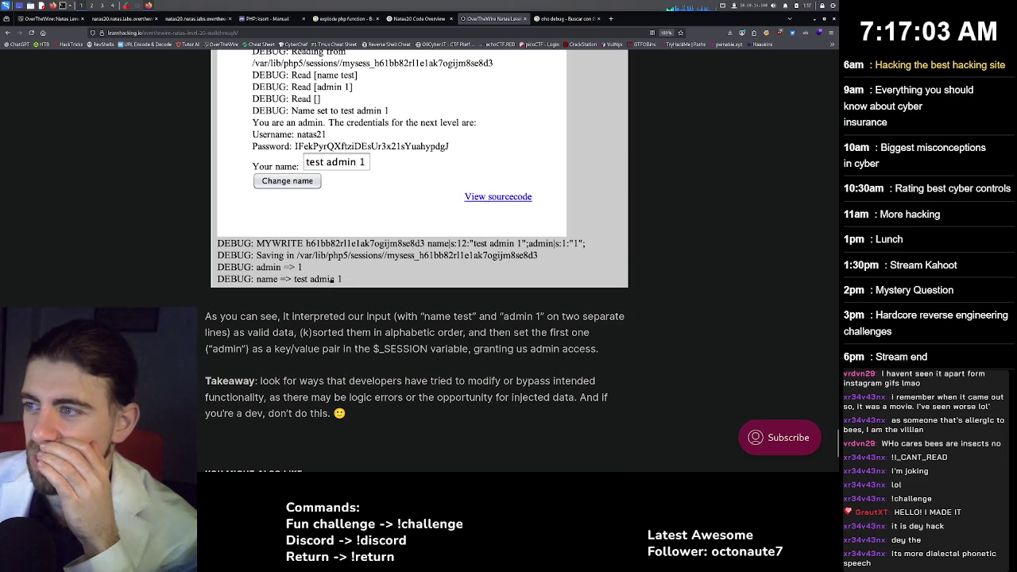
{"action": "scroll", "coordinate": [332, 275], "scroll_direction": "up", "scroll_amount": 1}
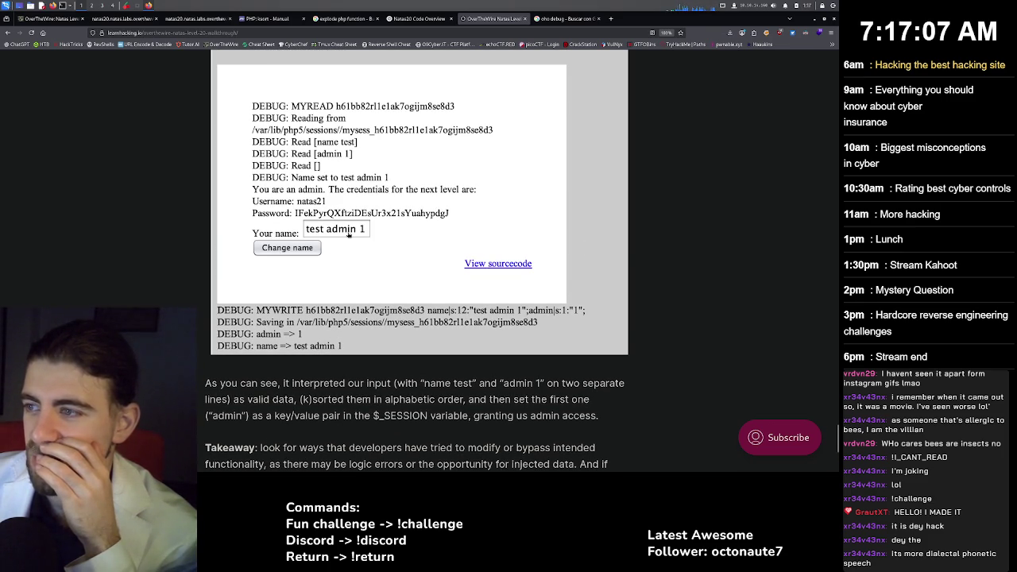
{"action": "scroll", "coordinate": [348, 232], "scroll_direction": "up", "scroll_amount": 3}
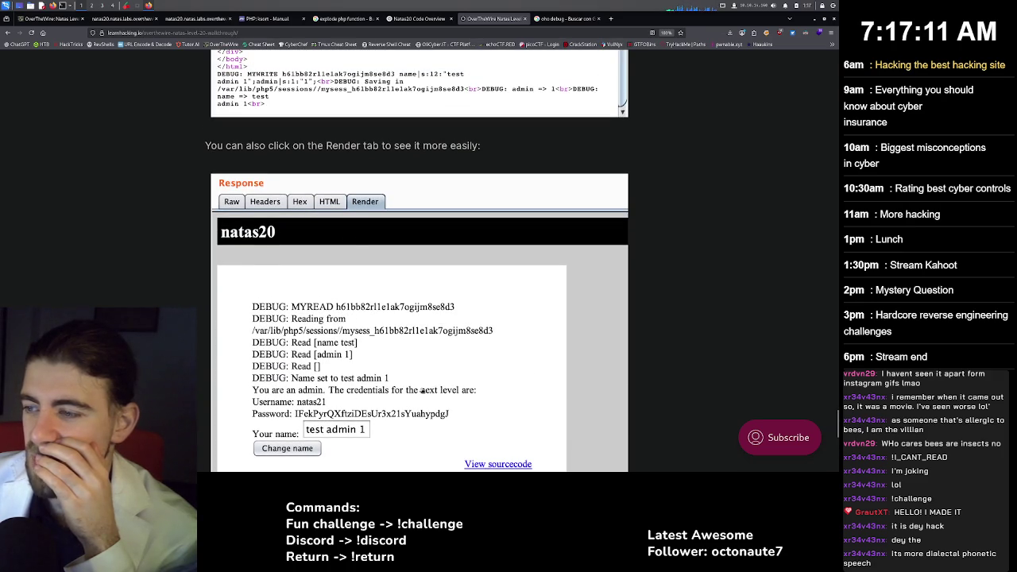
{"action": "scroll", "coordinate": [394, 355], "scroll_direction": "up", "scroll_amount": 1}
{"action": "scroll", "coordinate": [394, 355], "scroll_direction": "up", "scroll_amount": 2}
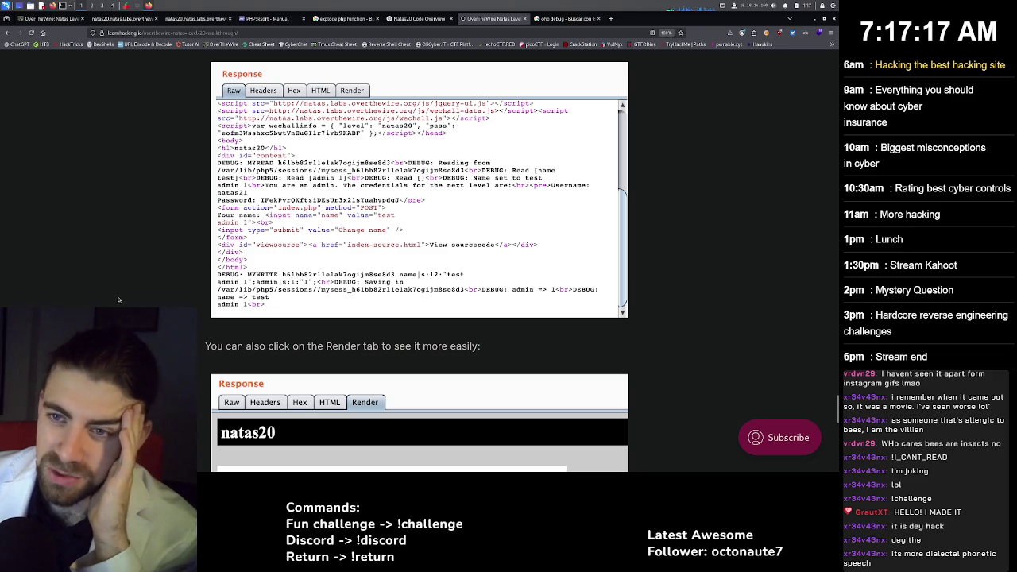
Scroll back up to the walkthrough's Burp Suite section, then close the learnhacking.io tab.
{"action": "scroll", "coordinate": [126, 294], "scroll_direction": "up", "scroll_amount": 3}
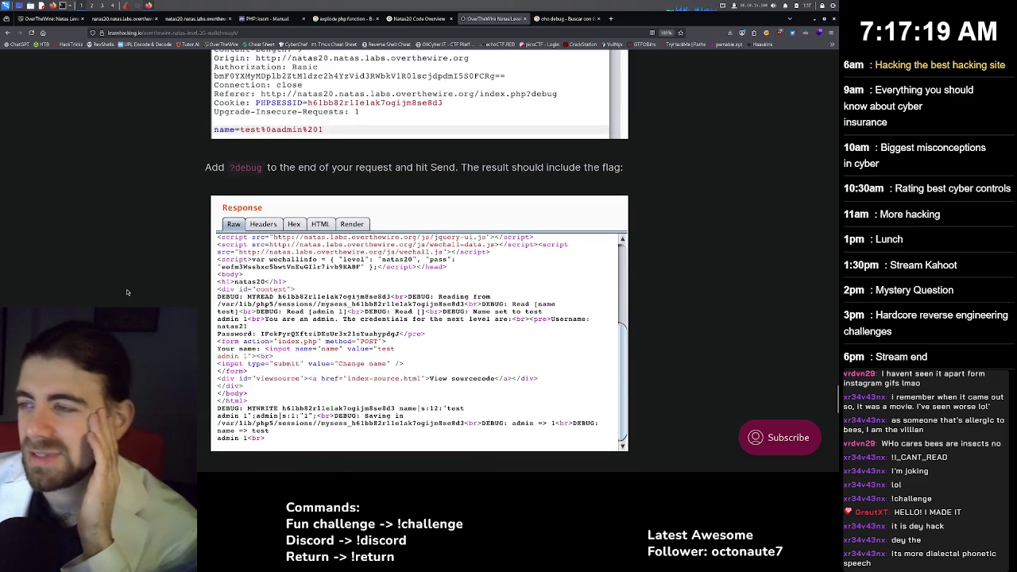
{"action": "scroll", "coordinate": [132, 291], "scroll_direction": "up", "scroll_amount": 2}
{"action": "scroll", "coordinate": [132, 291], "scroll_direction": "up", "scroll_amount": 4}
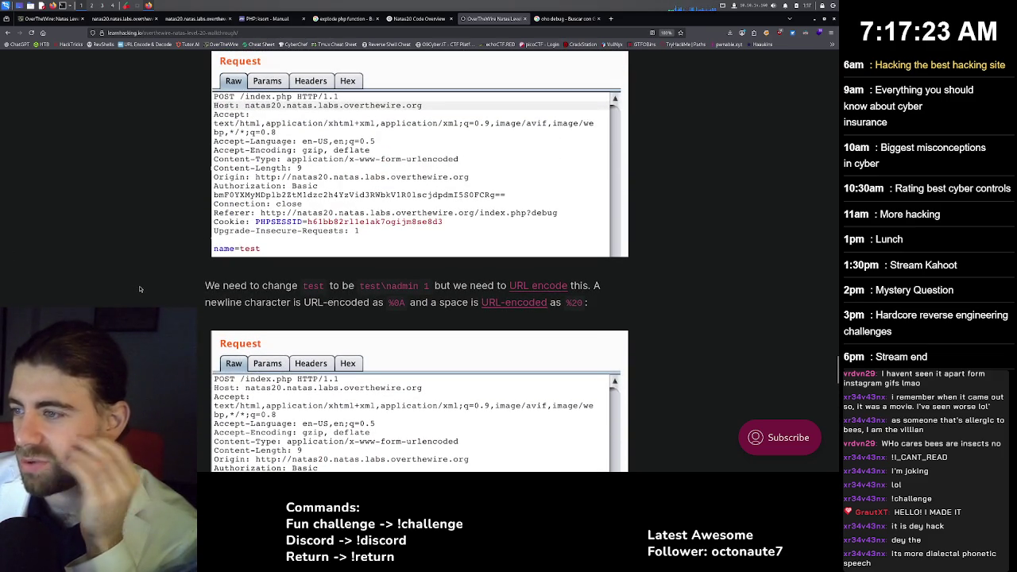
{"action": "scroll", "coordinate": [139, 289], "scroll_direction": "up", "scroll_amount": 2}
{"action": "scroll", "coordinate": [143, 289], "scroll_direction": "up", "scroll_amount": 2}
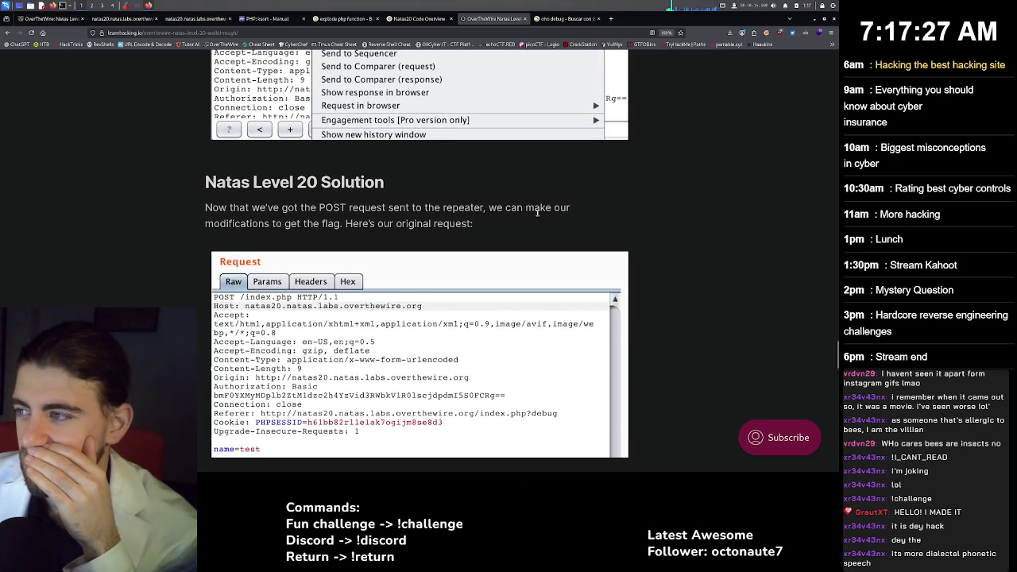
{"action": "scroll", "coordinate": [422, 210], "scroll_direction": "up", "scroll_amount": 3}
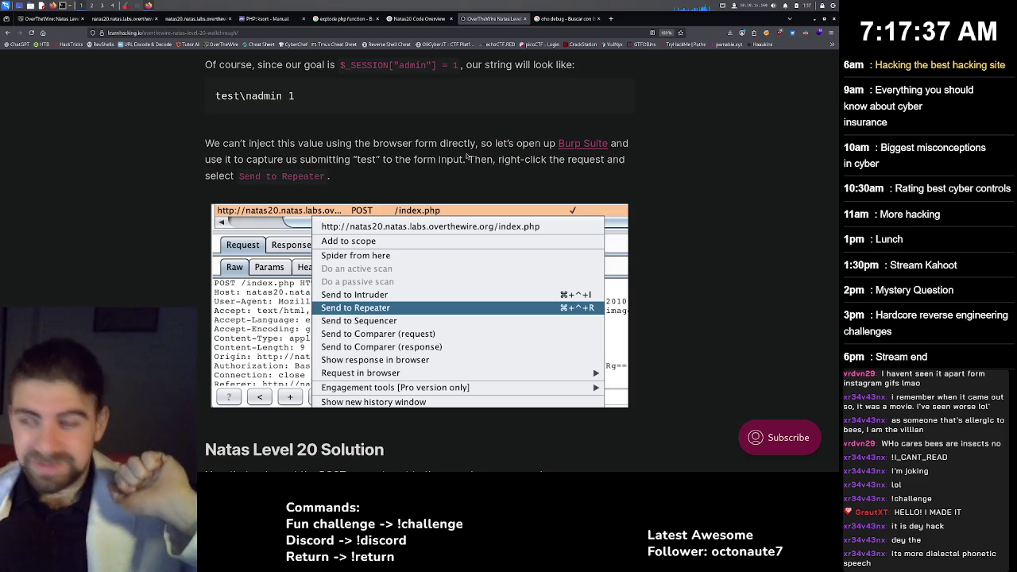
{"action": "scroll", "coordinate": [435, 171], "scroll_direction": "up", "scroll_amount": 5}
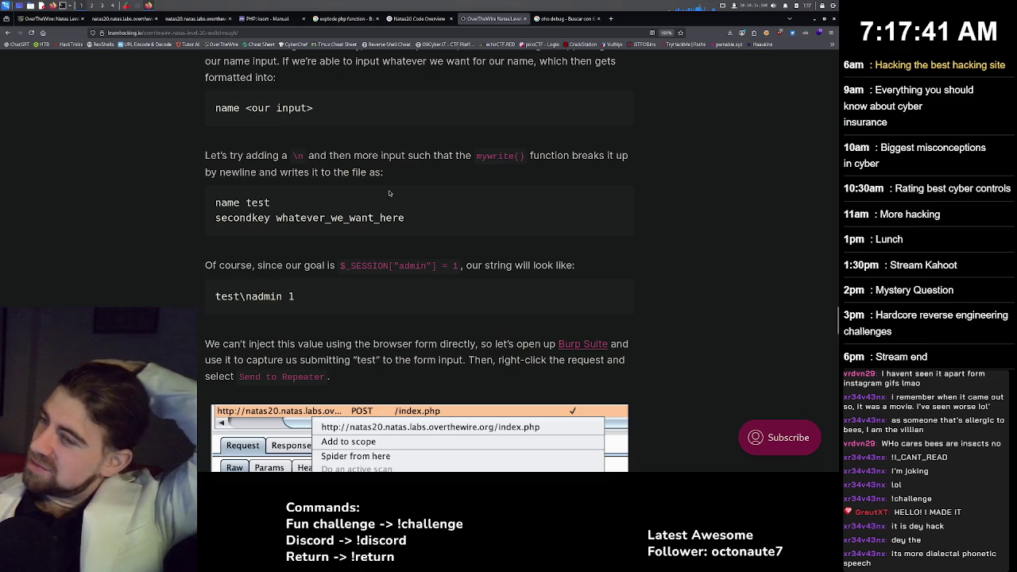
{"action": "scroll", "coordinate": [379, 199], "scroll_direction": "up", "scroll_amount": 2}
{"action": "scroll", "coordinate": [377, 200], "scroll_direction": "up", "scroll_amount": 2}
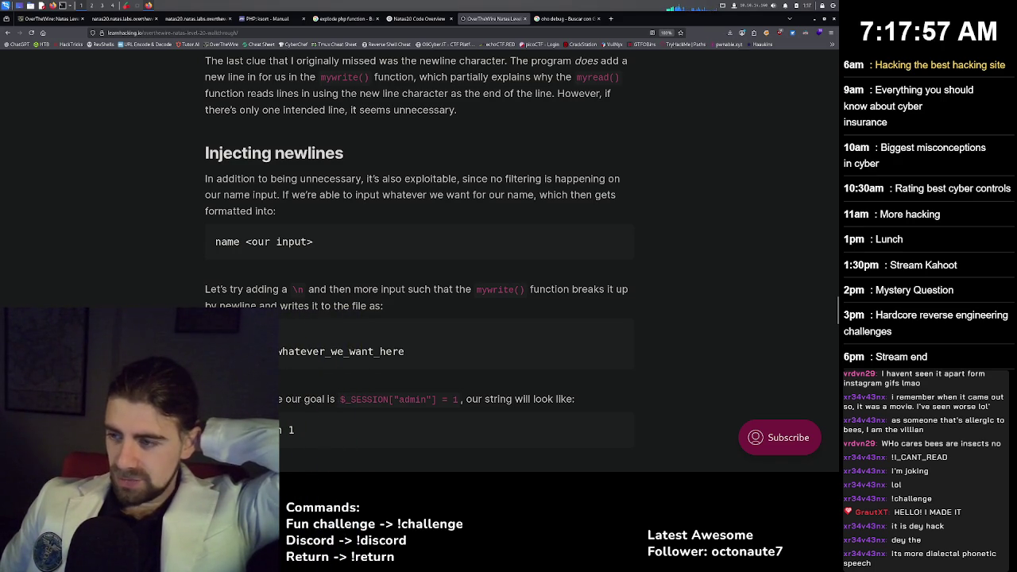
{"action": "scroll", "coordinate": [417, 266], "scroll_direction": "down", "scroll_amount": 3}
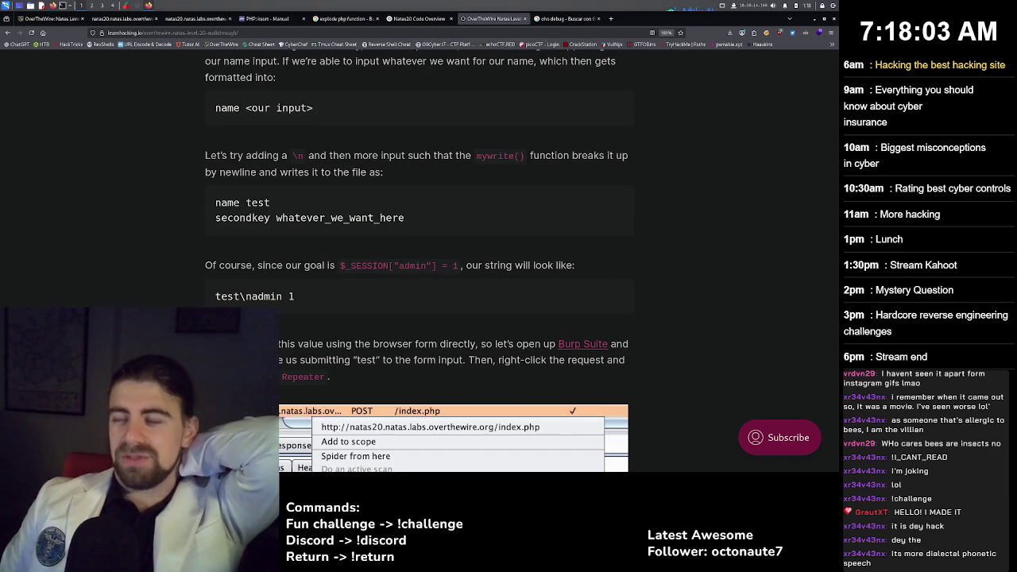
{"action": "key", "text": "ctrl+w"}
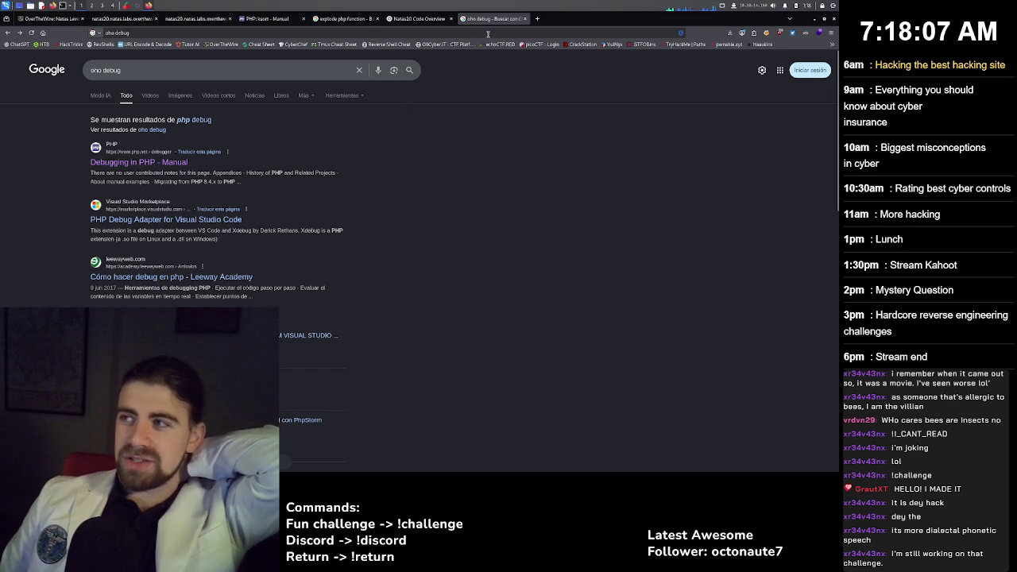
Close the 'oho debug' search tab, copy the natas20 mysess session line, and open a new tab.
{"action": "key", "text": "ctrl+w"}
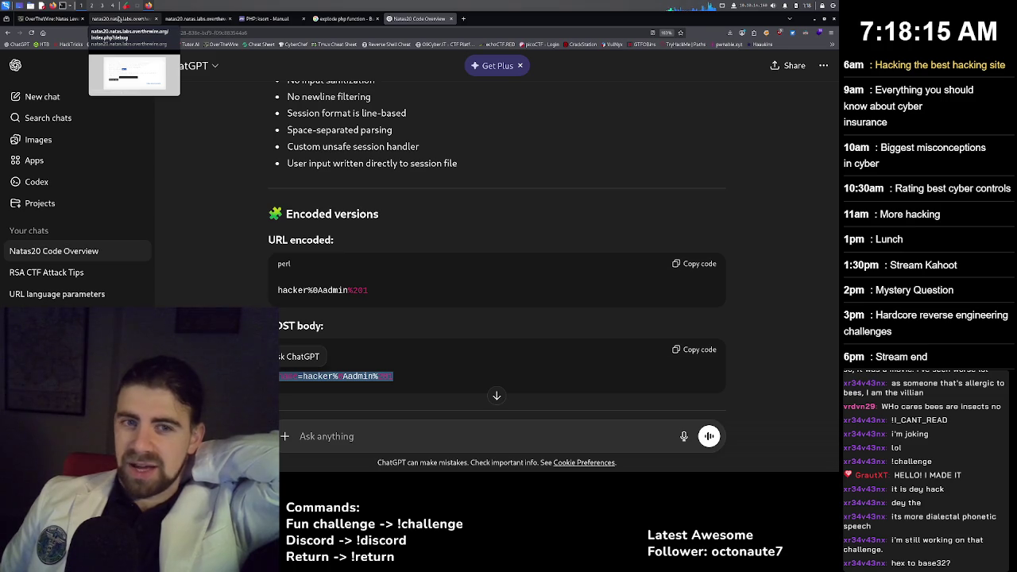
{"action": "left_click", "coordinate": [119, 18]}
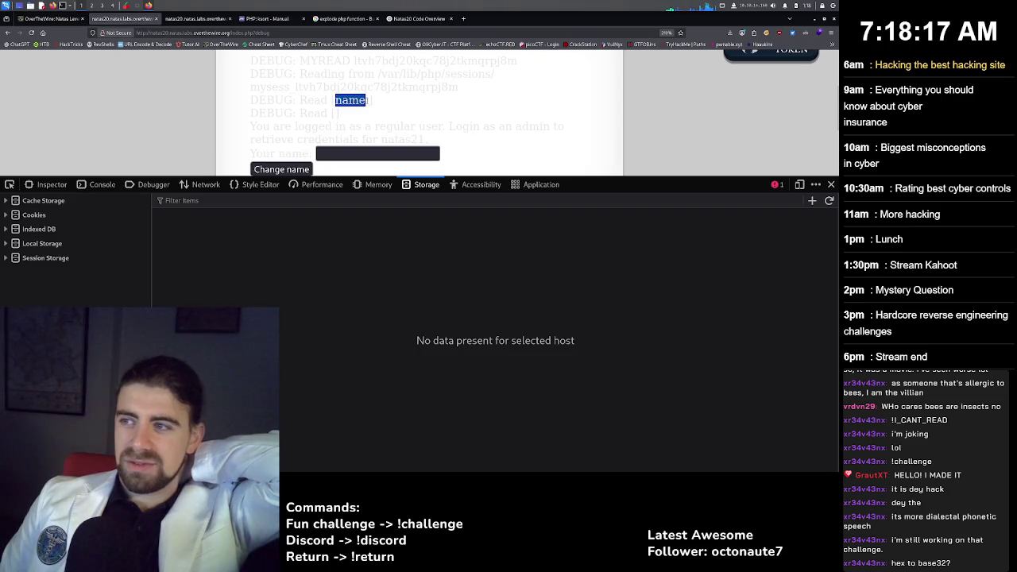
{"action": "triple_click", "coordinate": [385, 89]}
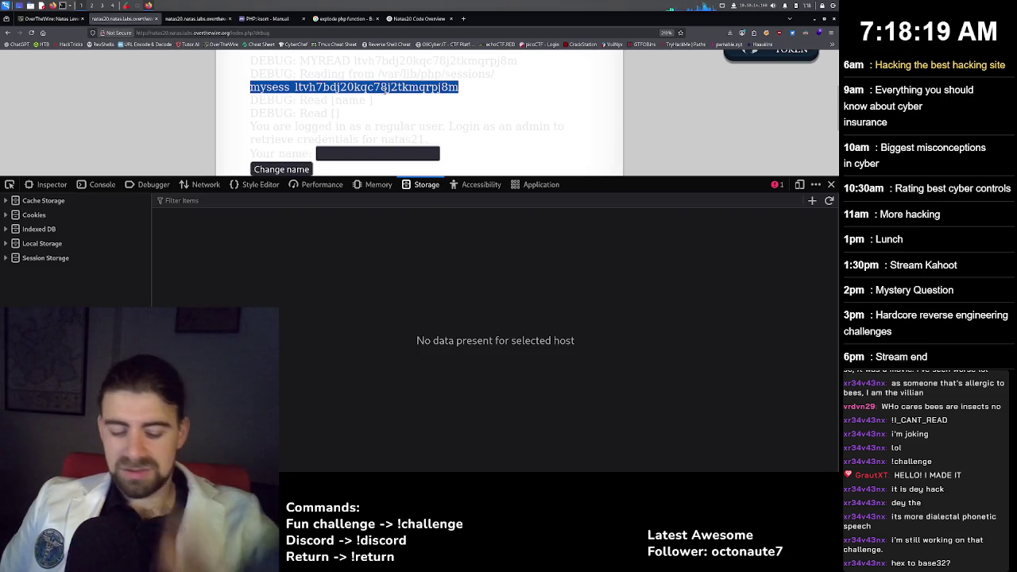
{"action": "left_click", "coordinate": [463, 18]}
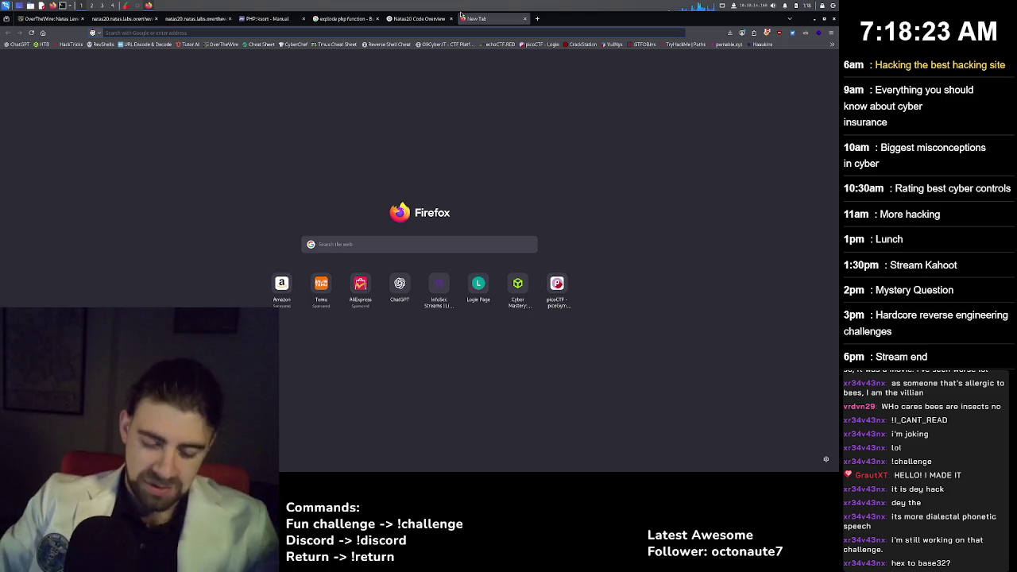
Paste the natas20 session line into CyberChef's input and delete its mysess_ prefix.
{"action": "left_click", "coordinate": [282, 46]}
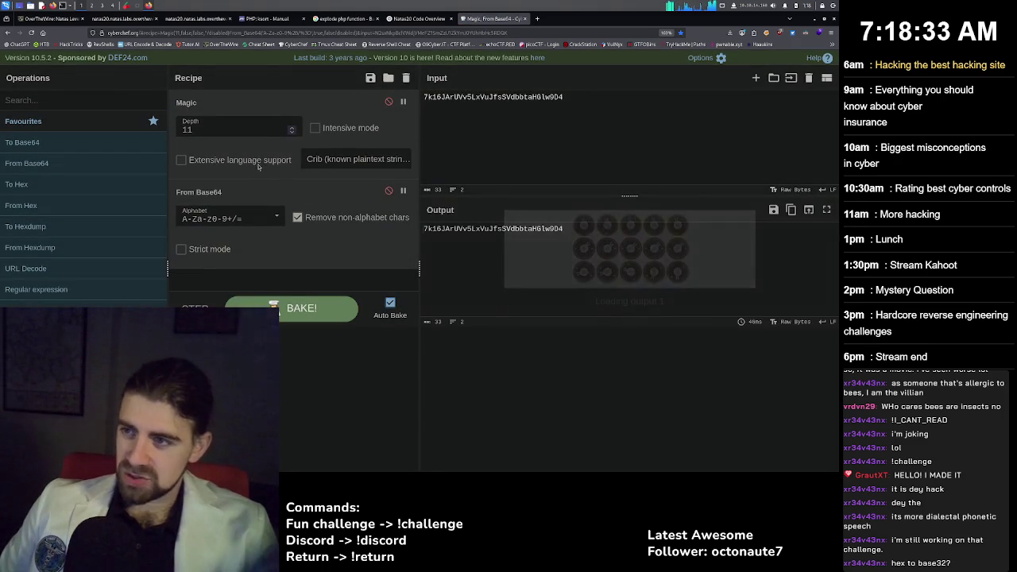
{"action": "key", "text": "ctrl+a"}
{"action": "key", "text": "ctrl+v"}
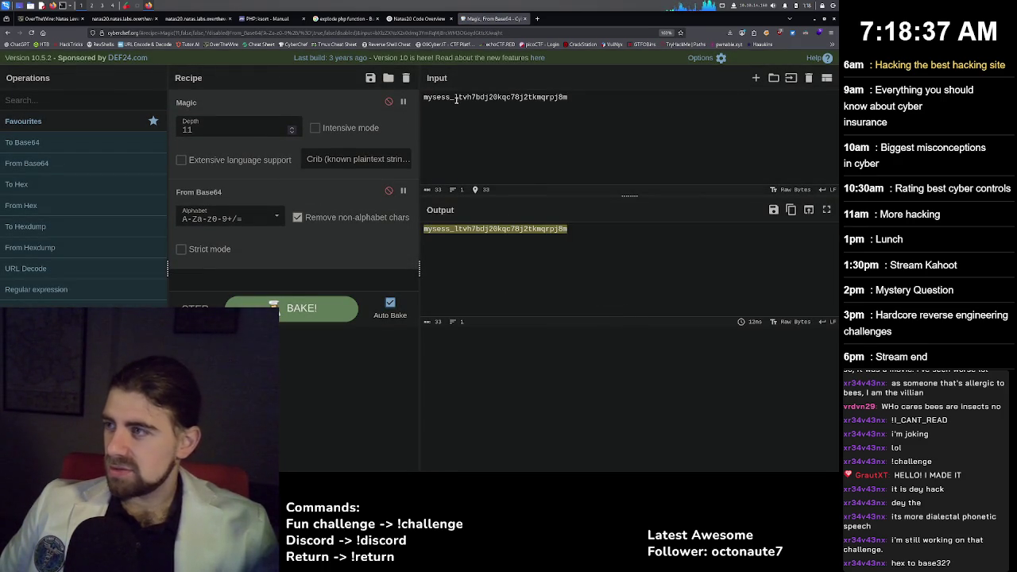
{"action": "left_click_drag", "start_coordinate": [456, 99], "coordinate": [422, 99]}
{"action": "key", "text": "BackSpace"}
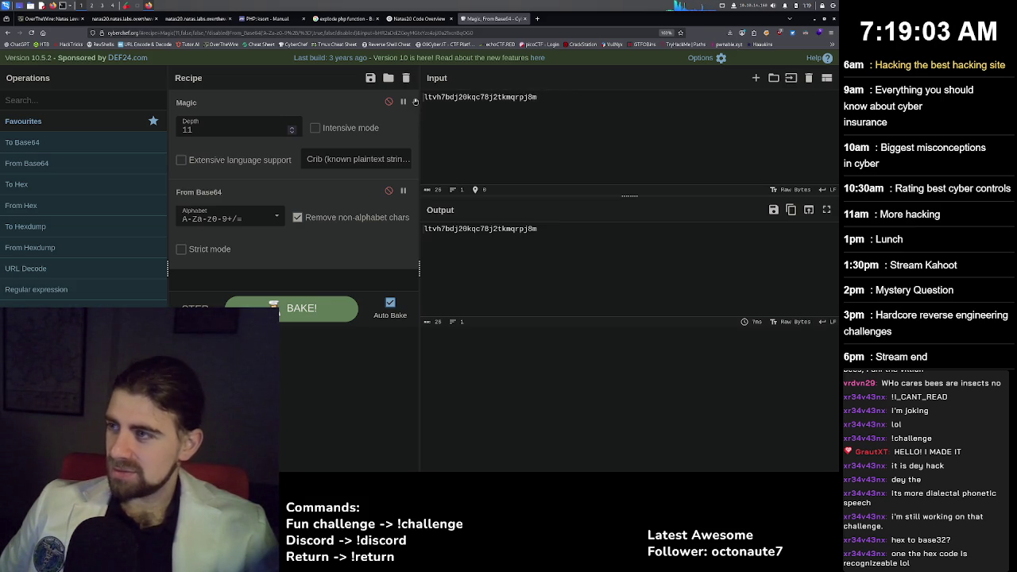
Clear the recipe and add To Base32, checking its alphabet setting.
{"action": "left_click", "coordinate": [405, 78]}
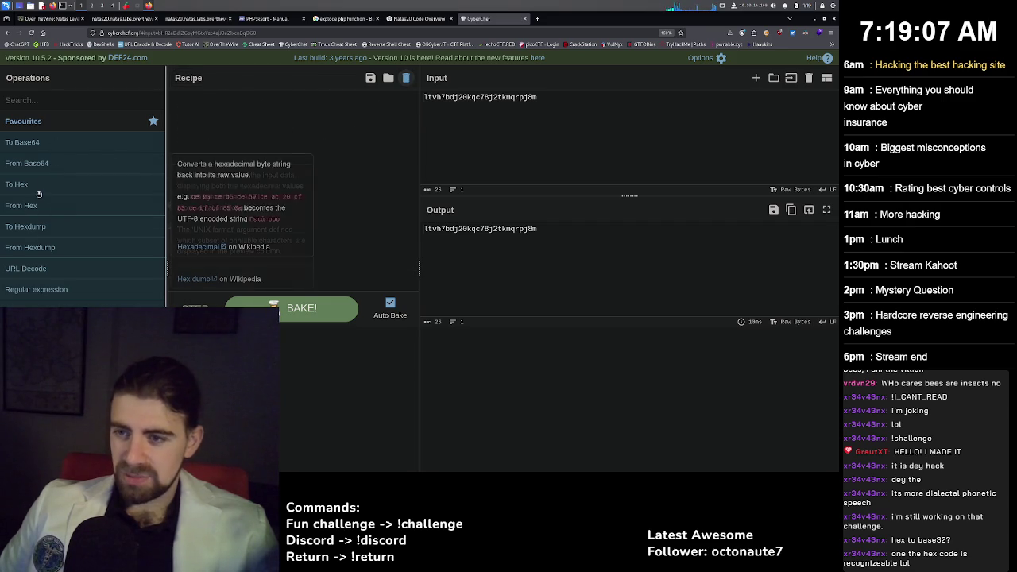
{"action": "left_click", "coordinate": [39, 100]}
{"action": "type", "text": "b"}
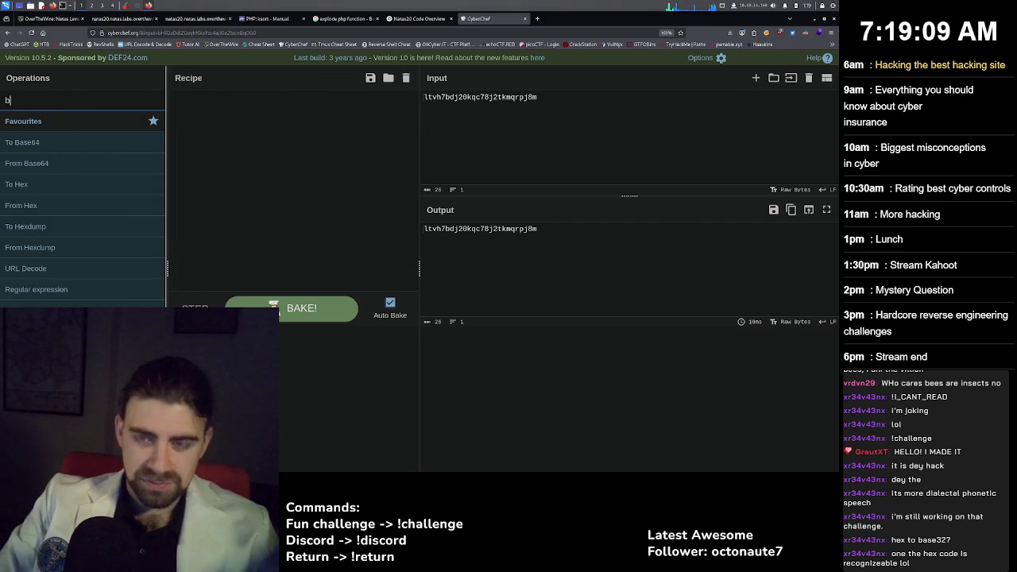
{"action": "type", "text": "ase"}
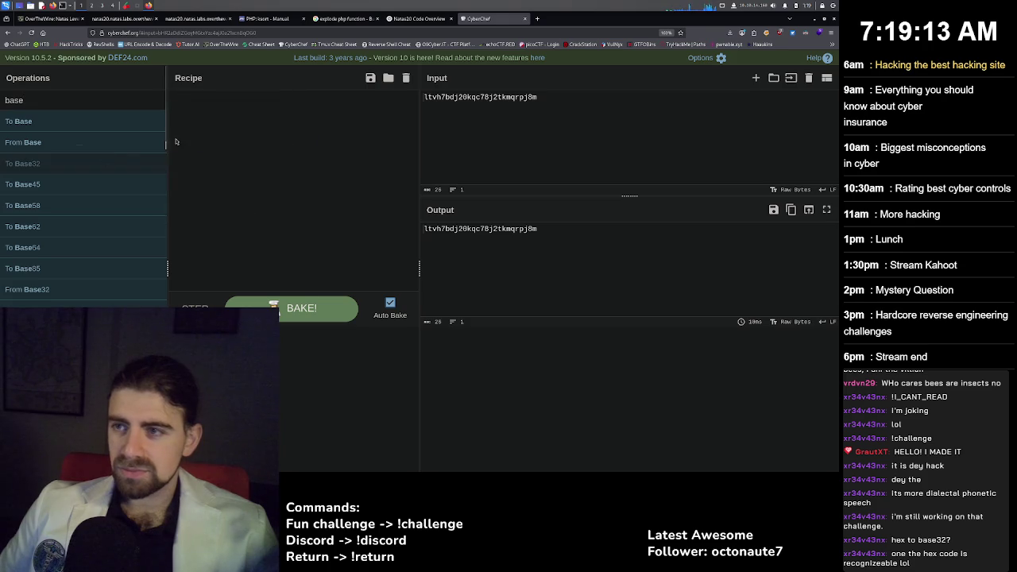
{"action": "mouse_move", "coordinate": [177, 142]}
{"action": "left_mouse_down"}
{"action": "mouse_move", "coordinate": [246, 120]}
{"action": "mouse_move", "coordinate": [215, 123]}
{"action": "left_mouse_up"}
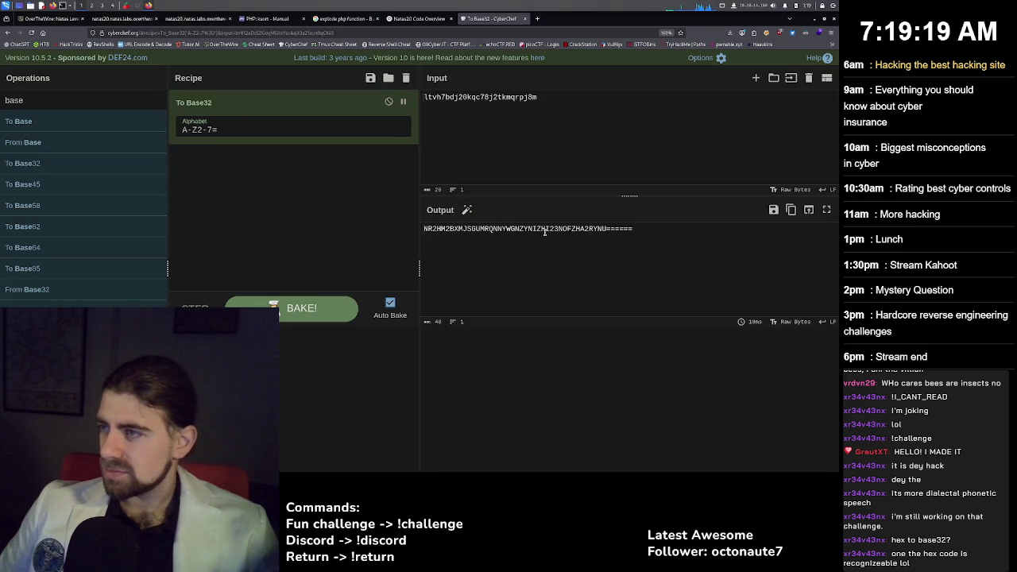
{"action": "left_click", "coordinate": [213, 130]}
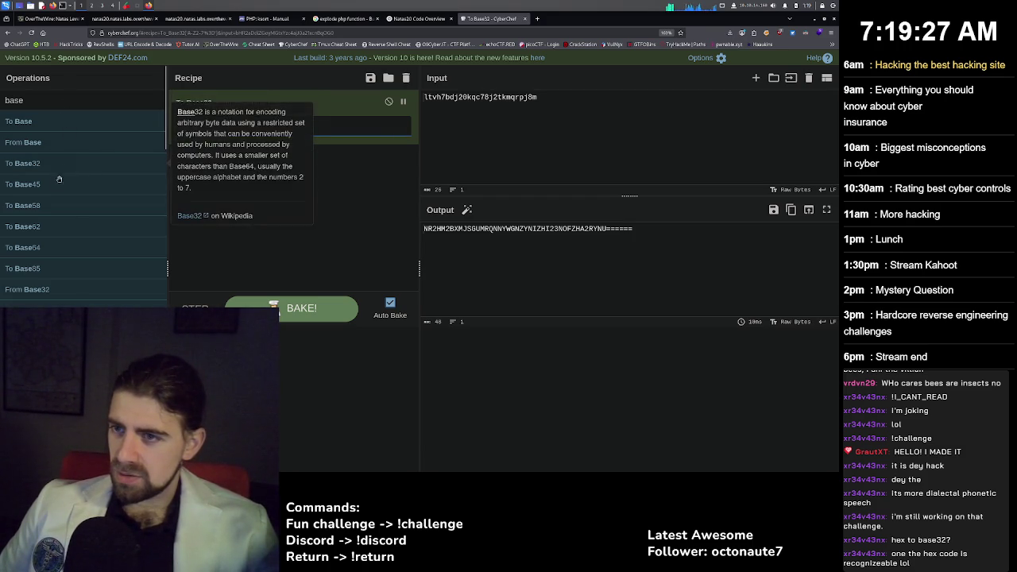
Add To Hex above To Base32 and disable it.
{"action": "double_click", "coordinate": [62, 99]}
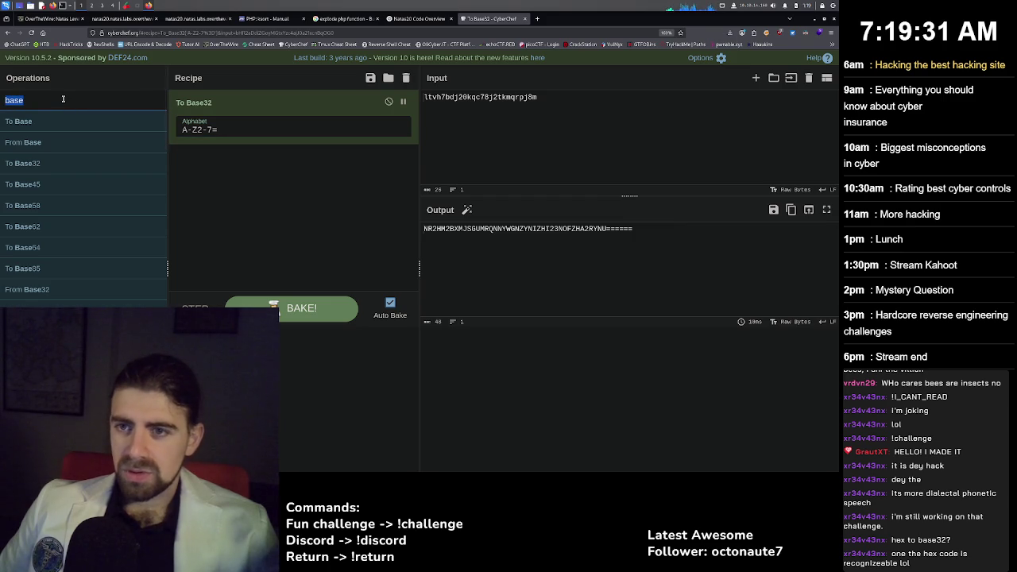
{"action": "type", "text": "hex"}
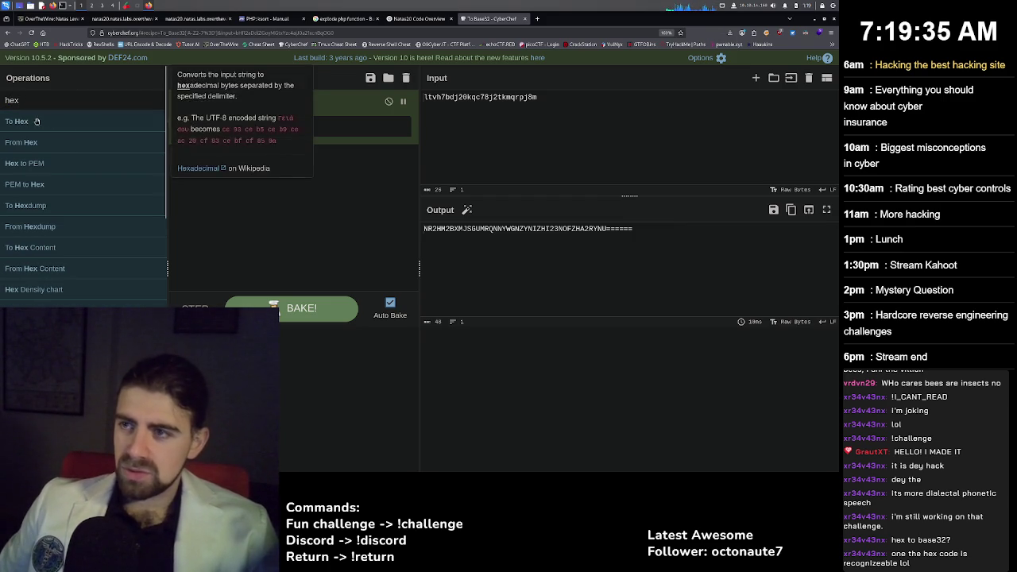
{"action": "mouse_move", "coordinate": [16, 121]}
{"action": "left_mouse_down"}
{"action": "mouse_move", "coordinate": [239, 158]}
{"action": "mouse_move", "coordinate": [283, 107]}
{"action": "left_mouse_up"}
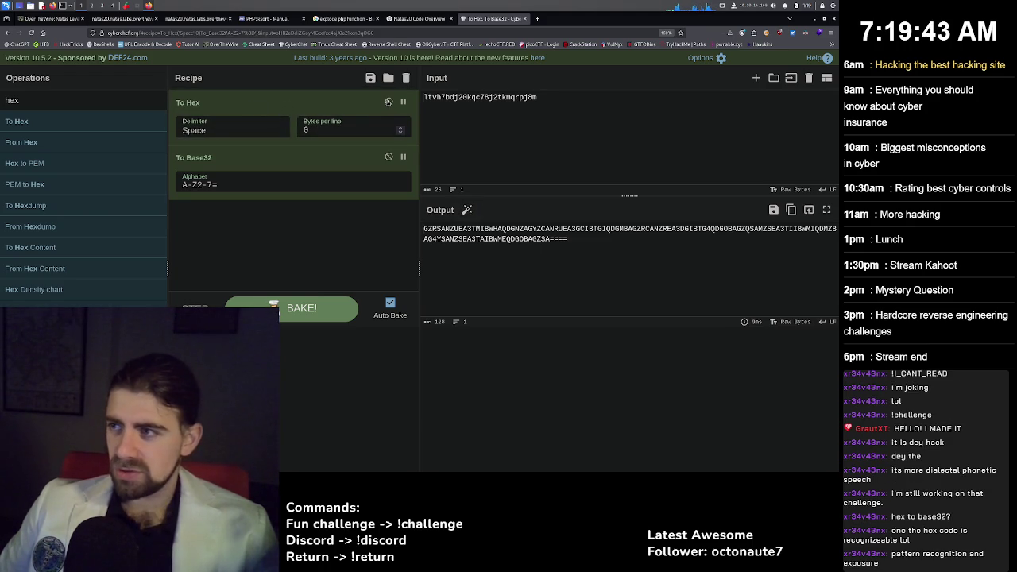
{"action": "left_click", "coordinate": [388, 102]}
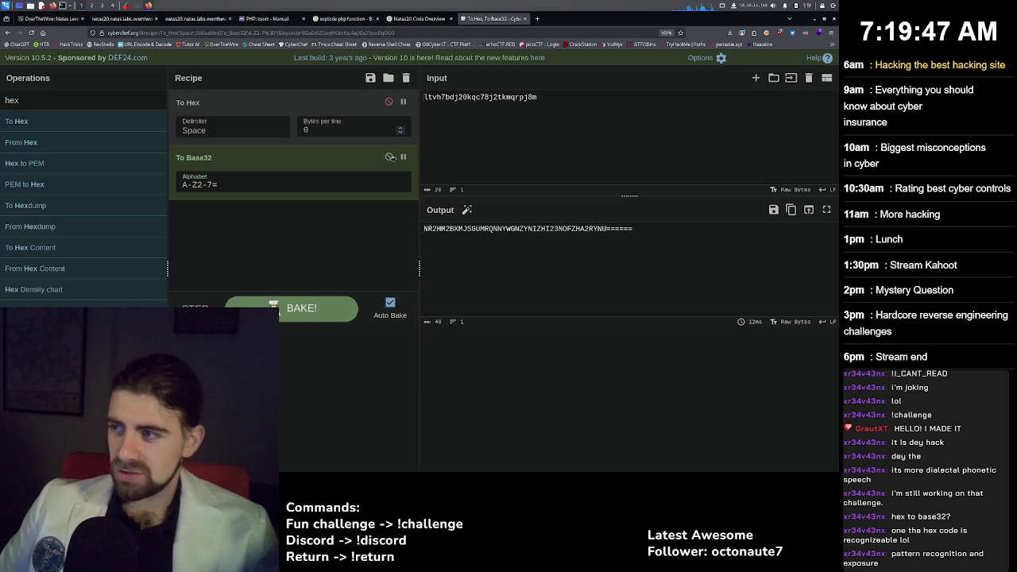
Empty the recipe and replace the 'hex' operations search with 'magi'.
{"action": "left_click", "coordinate": [406, 77]}
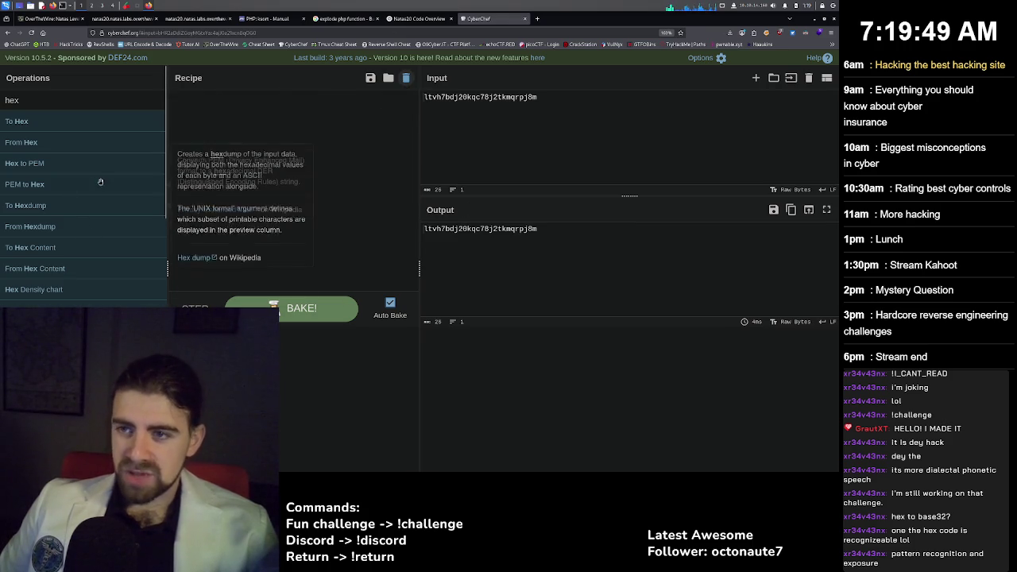
{"action": "key", "text": "ctrl+a"}
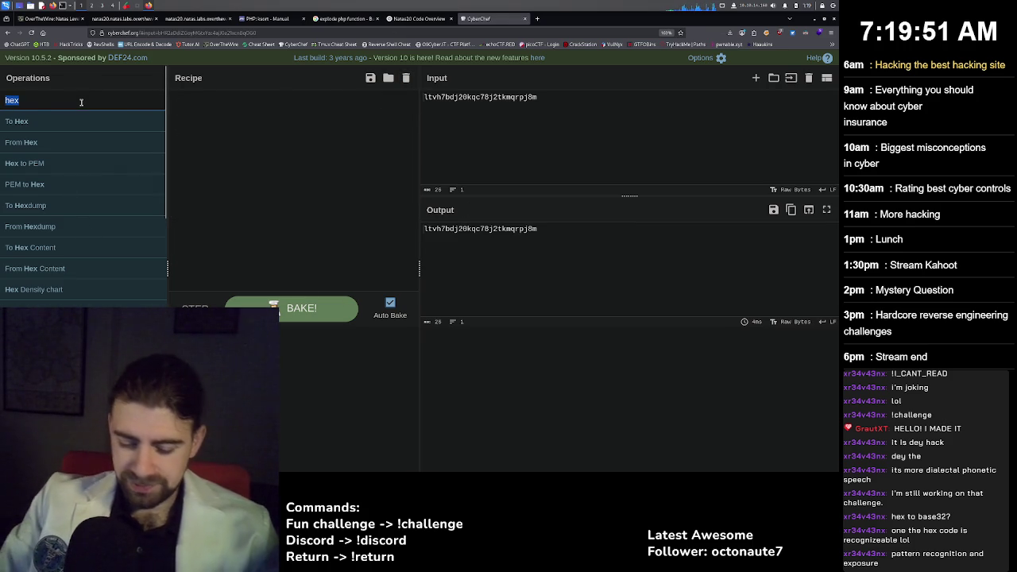
{"action": "key", "text": "BackSpace"}
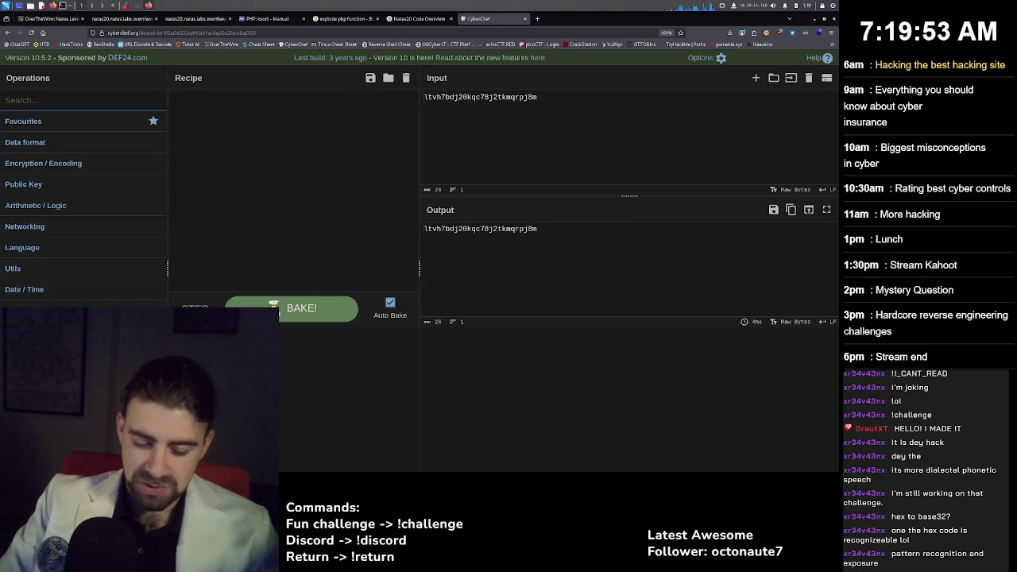
{"action": "type", "text": "magi"}
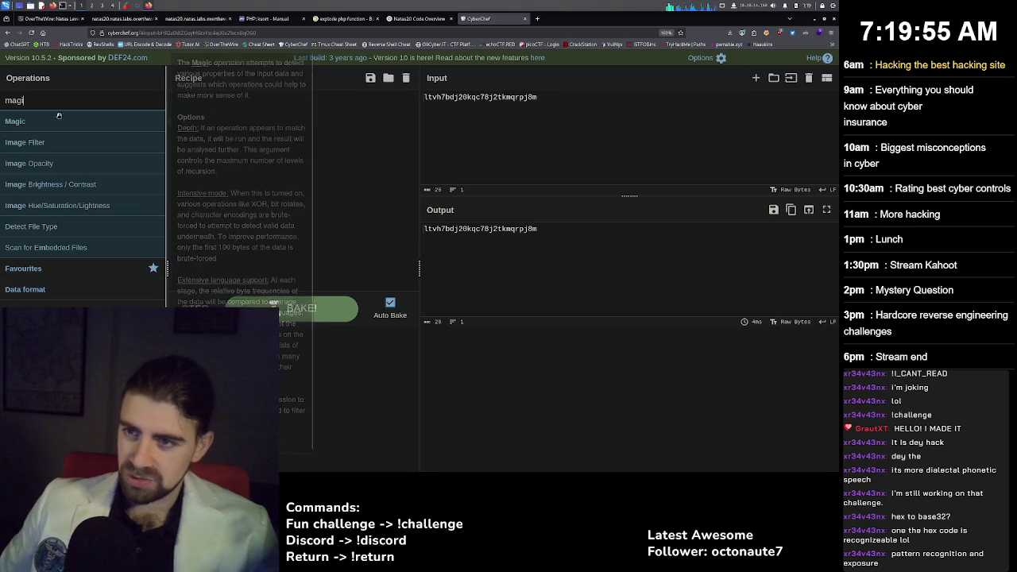
Add Magic to the recipe with depth 11 and inspect its result snippet.
{"action": "left_click_drag", "start_coordinate": [58, 116], "coordinate": [238, 123]}
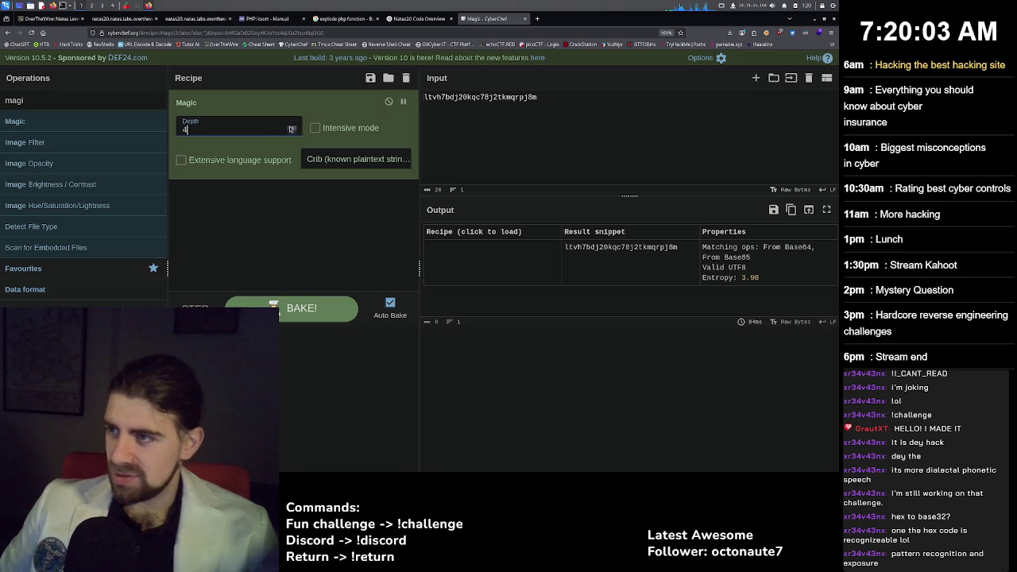
{"action": "scroll", "coordinate": [292, 129], "scroll_direction": "up", "scroll_amount": 7}
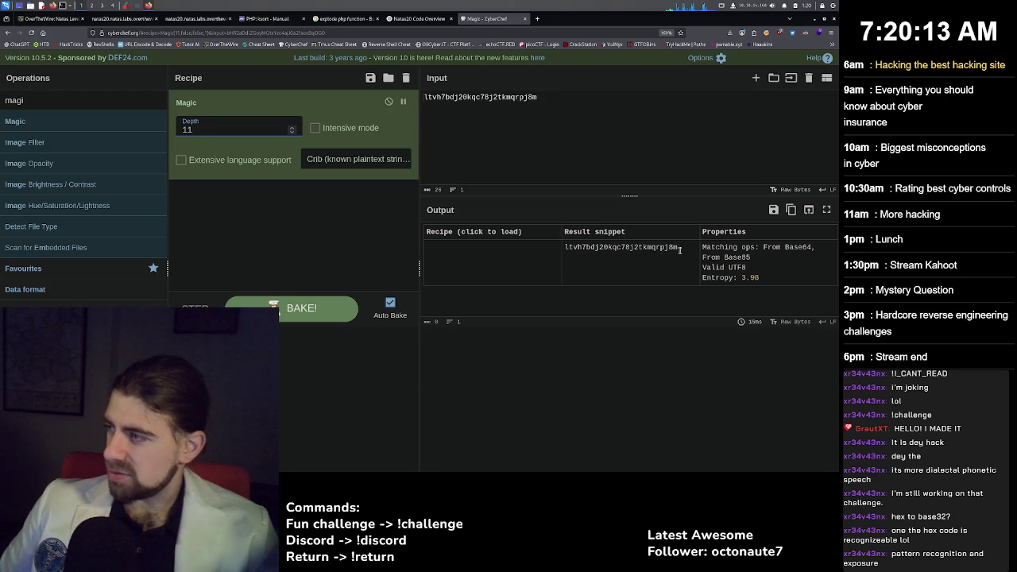
{"action": "double_click", "coordinate": [638, 250]}
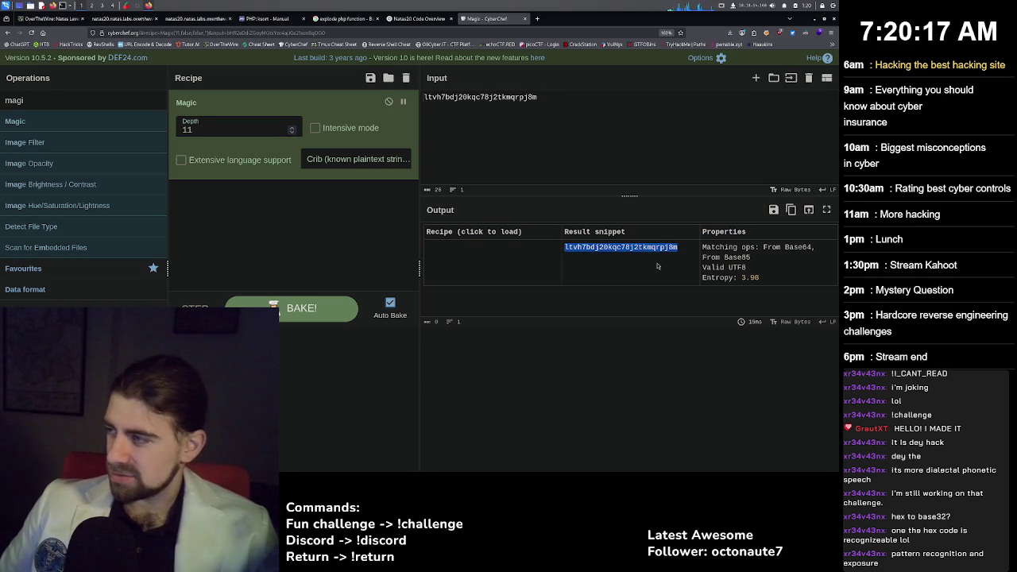
{"action": "left_click", "coordinate": [657, 266]}
{"action": "mouse_move", "coordinate": [722, 280]}
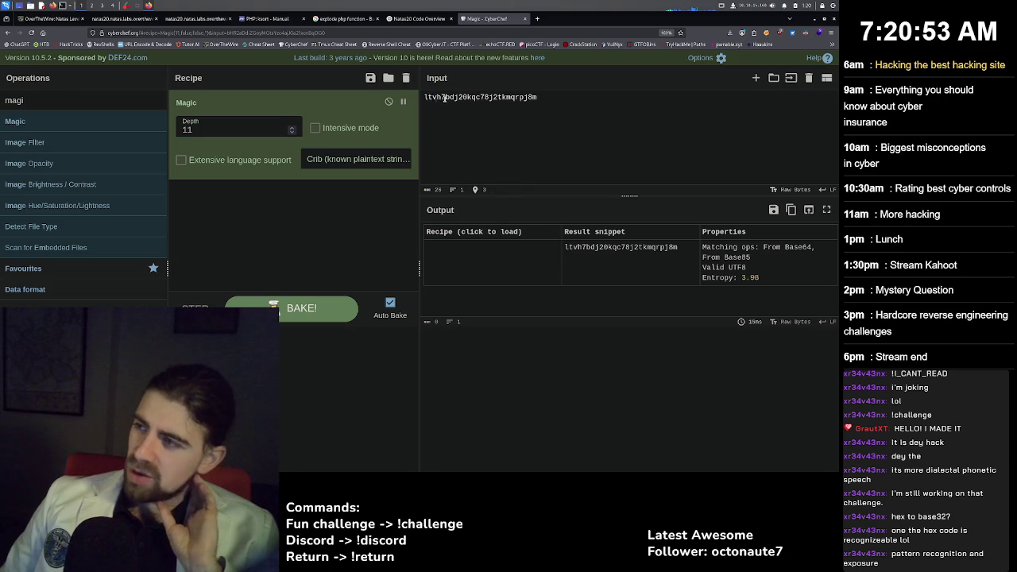
Inspect the input session id, then toggle Extensive language support on and back off.
{"action": "left_click_drag", "start_coordinate": [435, 97], "coordinate": [440, 97]}
{"action": "left_click", "coordinate": [481, 97]}
{"action": "double_click", "coordinate": [493, 97]}
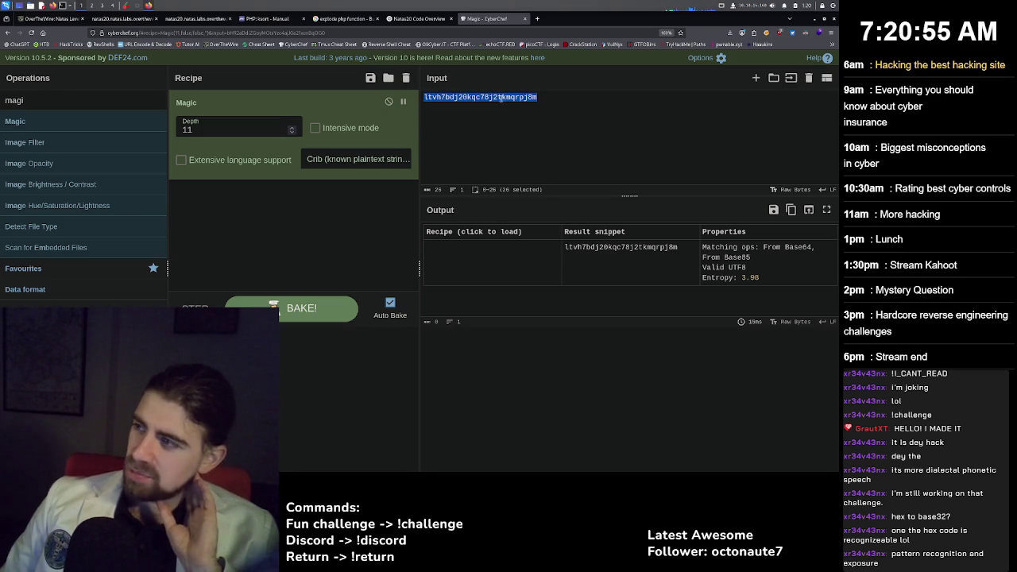
{"action": "left_click", "coordinate": [519, 97]}
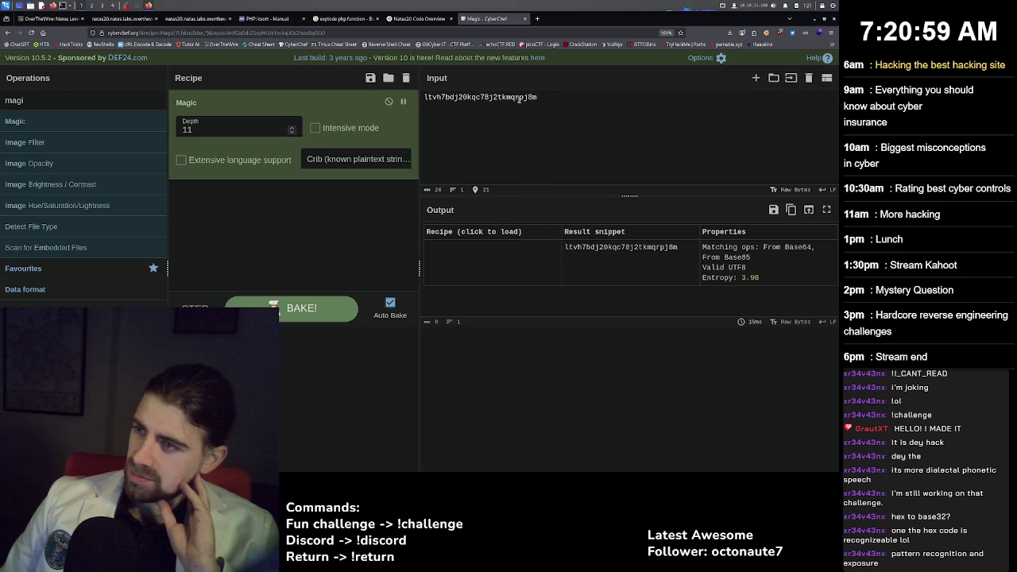
{"action": "left_click", "coordinate": [262, 162]}
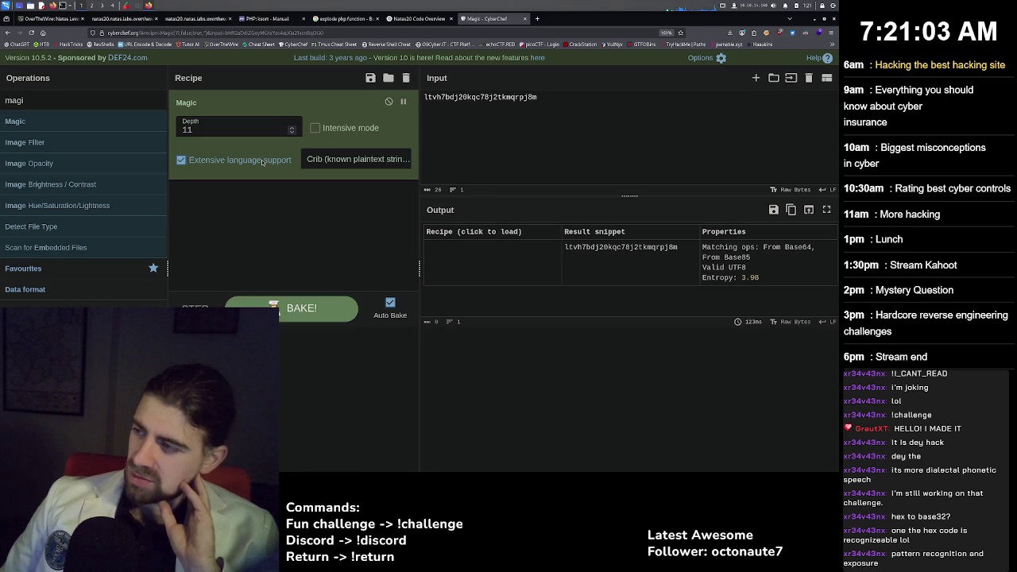
{"action": "left_click", "coordinate": [262, 162]}
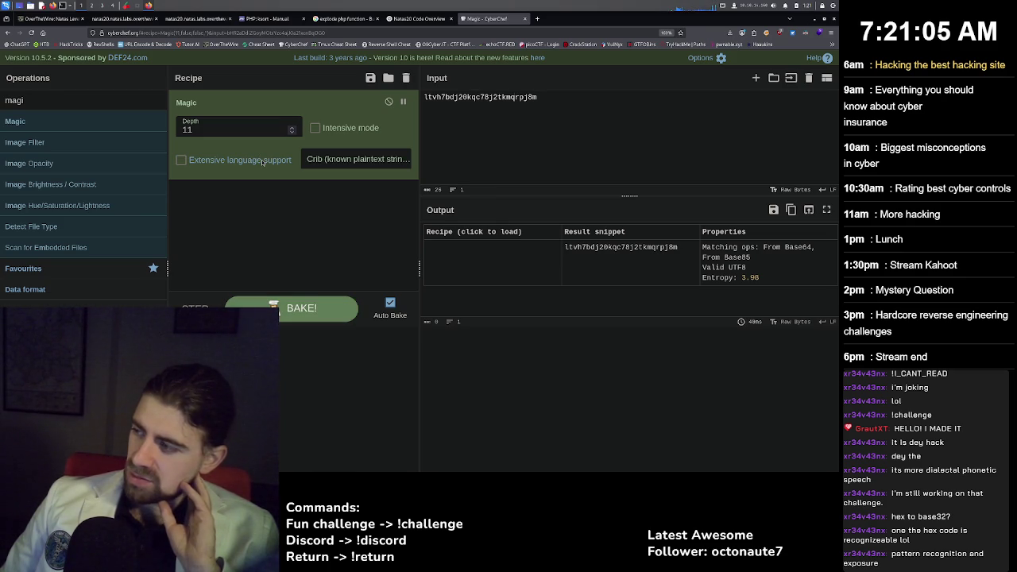
{"action": "left_click", "coordinate": [316, 129]}
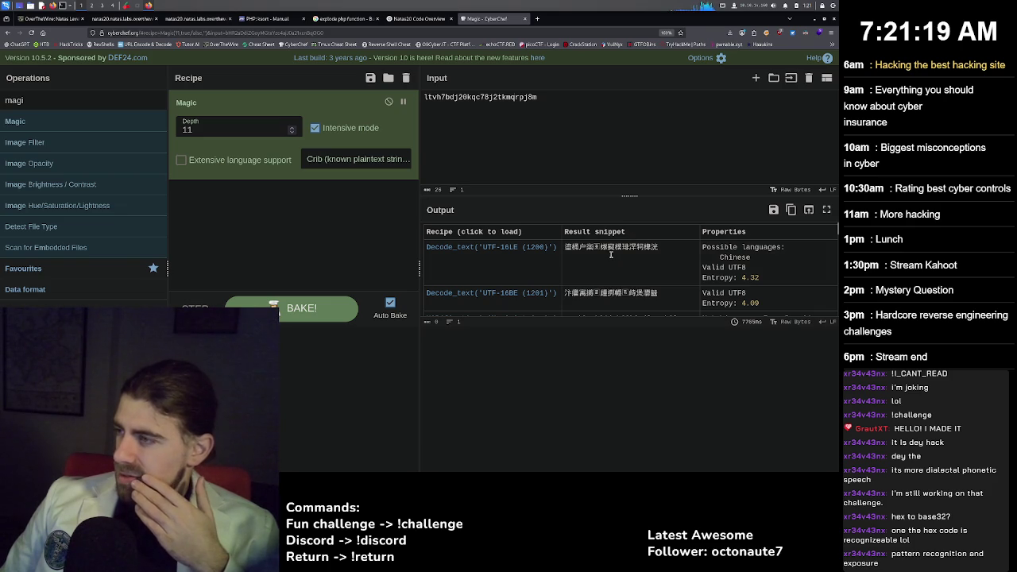
{"action": "scroll", "coordinate": [609, 251], "scroll_direction": "down", "scroll_amount": 1}
{"action": "scroll", "coordinate": [605, 258], "scroll_direction": "down", "scroll_amount": 3}
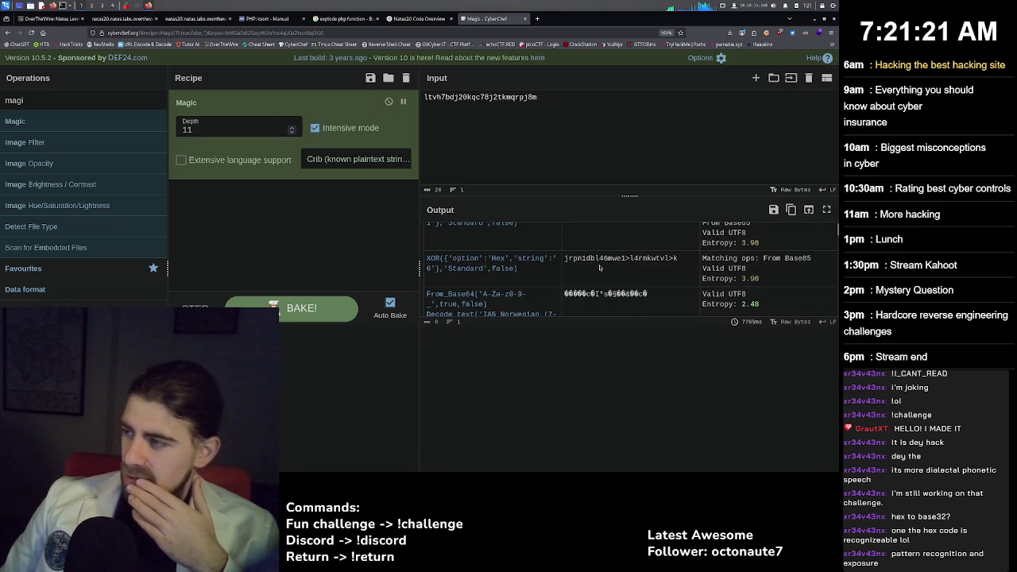
{"action": "scroll", "coordinate": [600, 267], "scroll_direction": "down", "scroll_amount": 1}
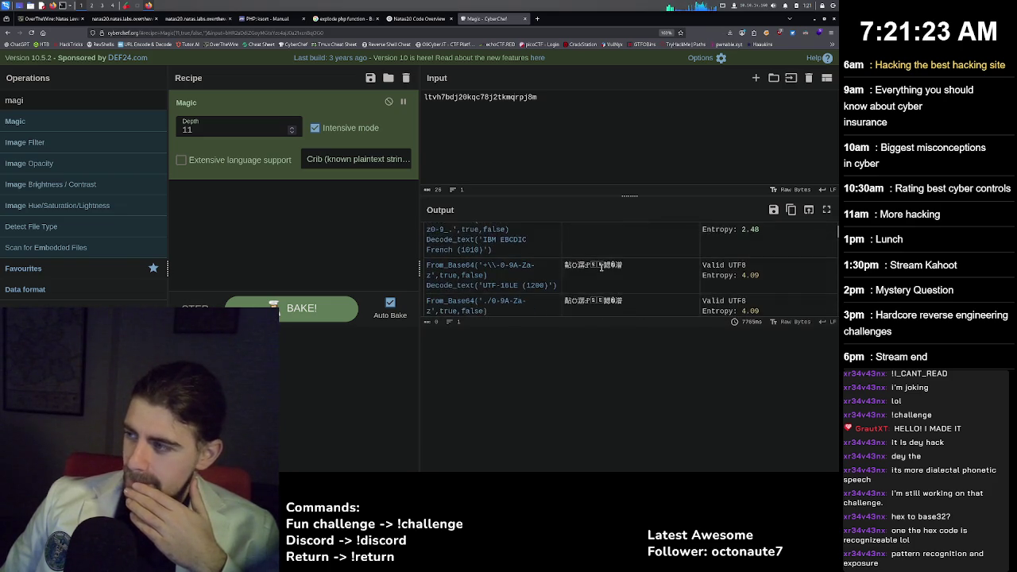
{"action": "scroll", "coordinate": [601, 267], "scroll_direction": "down", "scroll_amount": 1}
{"action": "scroll", "coordinate": [600, 267], "scroll_direction": "down", "scroll_amount": 1}
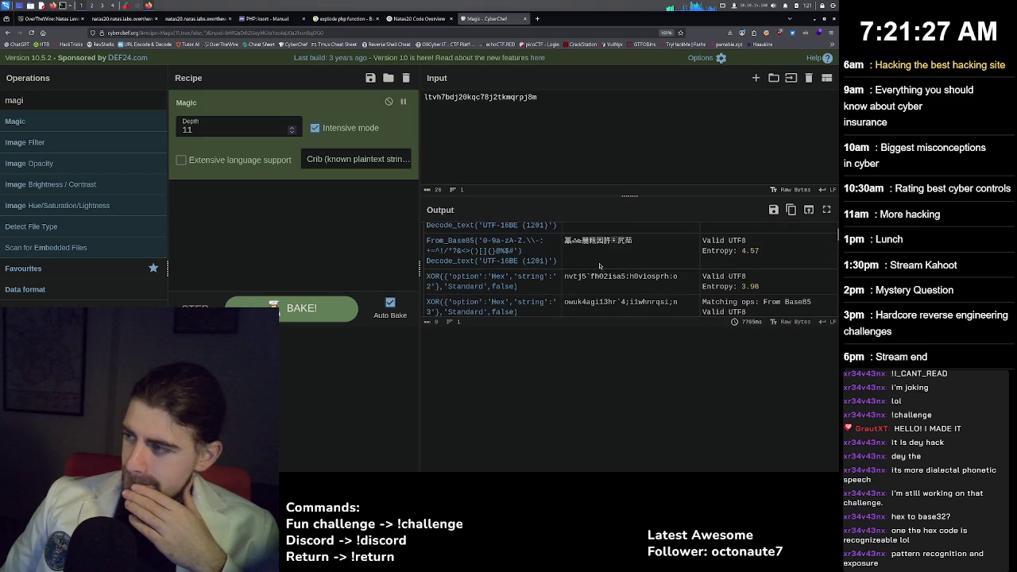
{"action": "scroll", "coordinate": [600, 266], "scroll_direction": "down", "scroll_amount": 1}
{"action": "scroll", "coordinate": [600, 267], "scroll_direction": "down", "scroll_amount": 1}
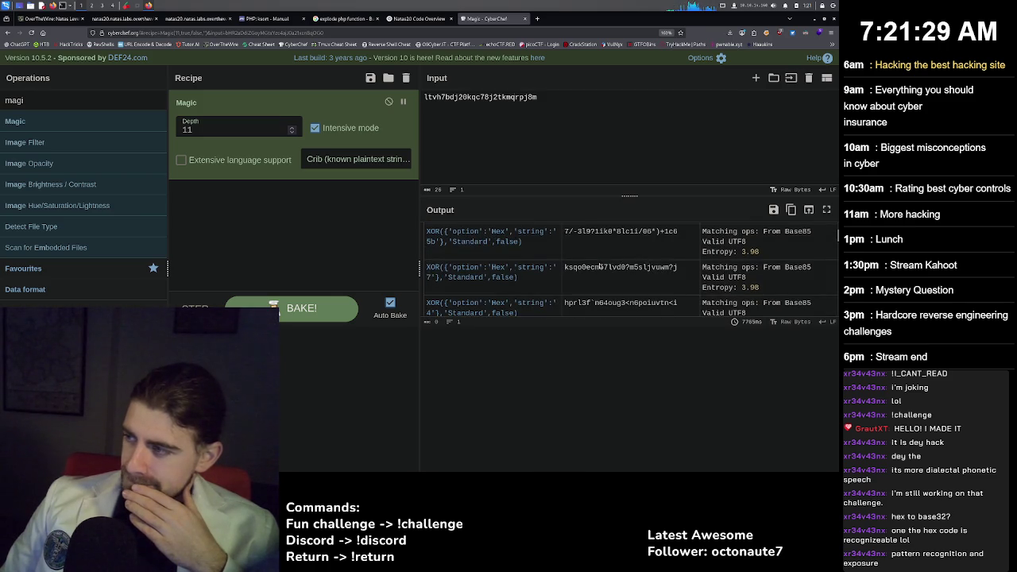
{"action": "scroll", "coordinate": [600, 267], "scroll_direction": "down", "scroll_amount": 4}
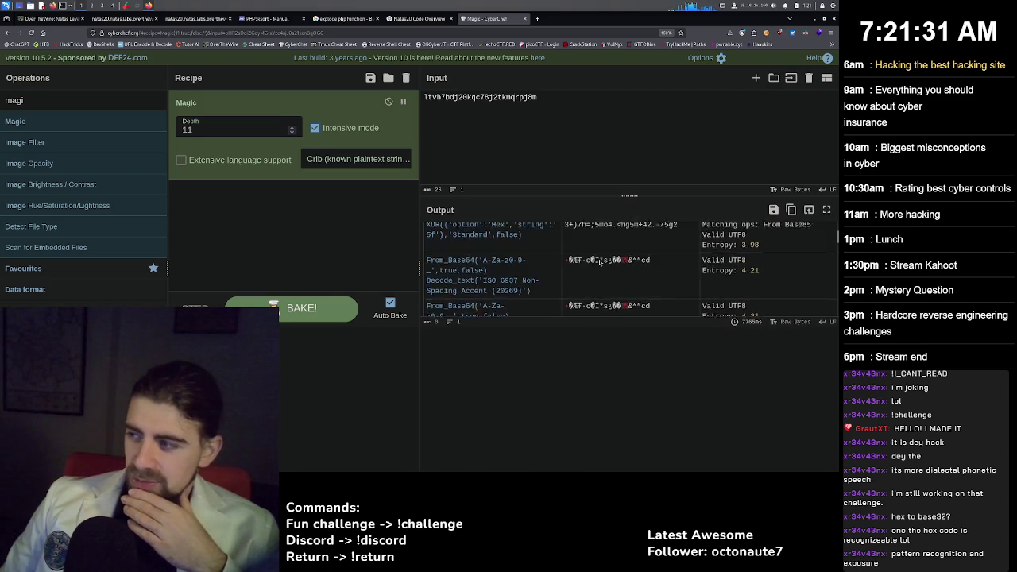
{"action": "scroll", "coordinate": [600, 262], "scroll_direction": "down", "scroll_amount": 3}
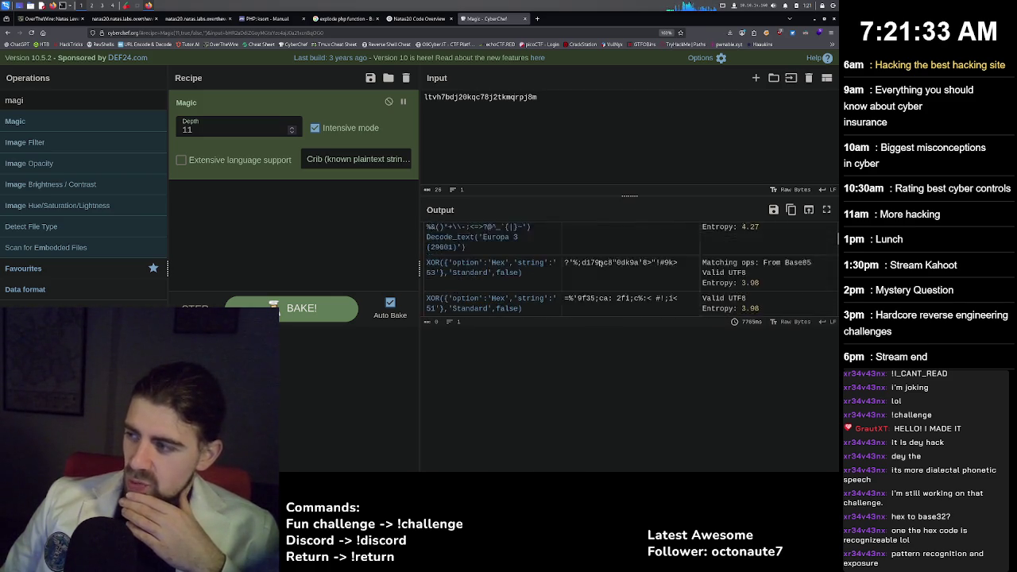
{"action": "scroll", "coordinate": [600, 262], "scroll_direction": "down", "scroll_amount": 1}
{"action": "scroll", "coordinate": [600, 265], "scroll_direction": "down", "scroll_amount": 2}
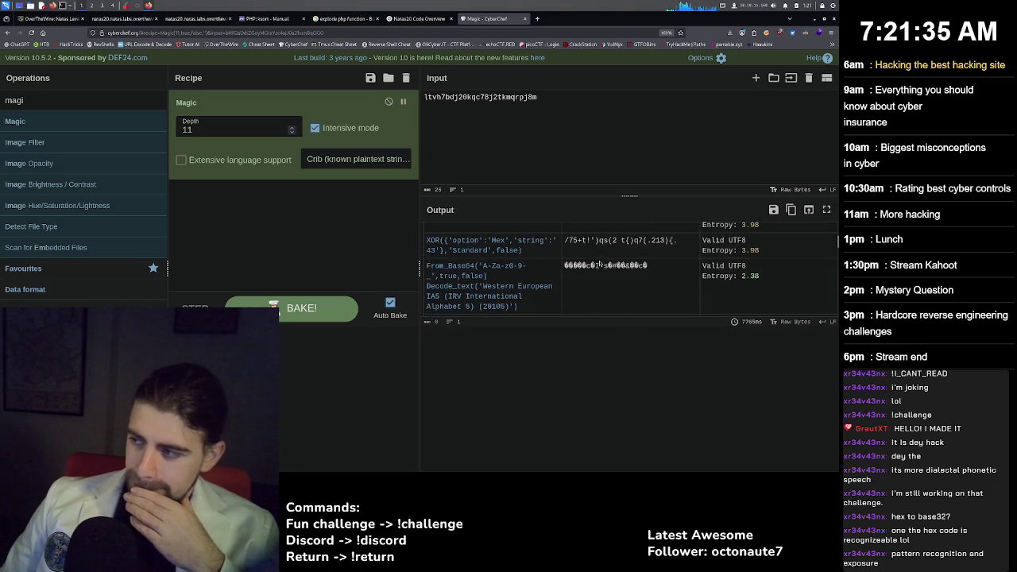
{"action": "scroll", "coordinate": [602, 263], "scroll_direction": "up", "scroll_amount": 1}
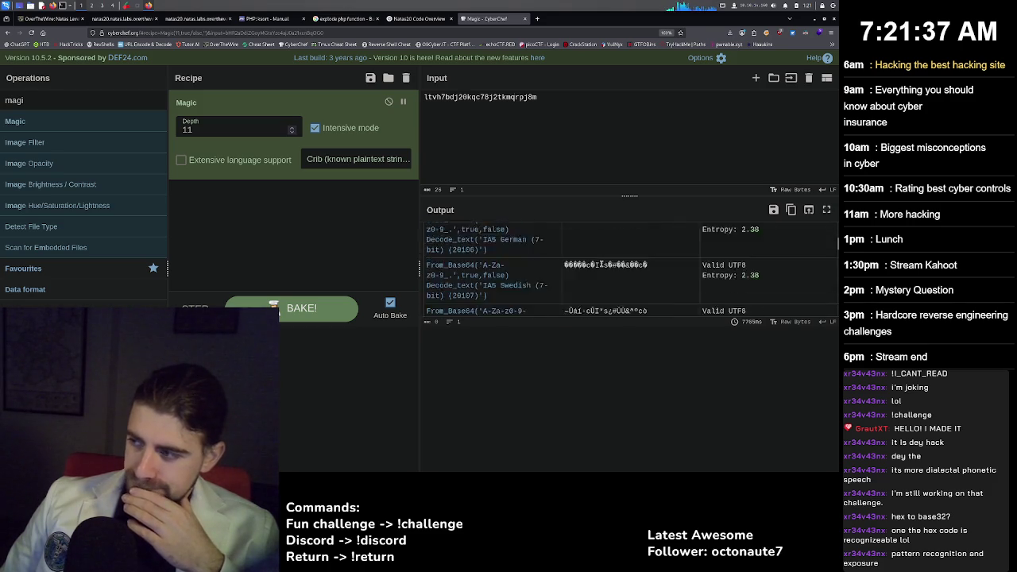
{"action": "scroll", "coordinate": [600, 263], "scroll_direction": "down", "scroll_amount": 2}
{"action": "scroll", "coordinate": [600, 263], "scroll_direction": "down", "scroll_amount": 2}
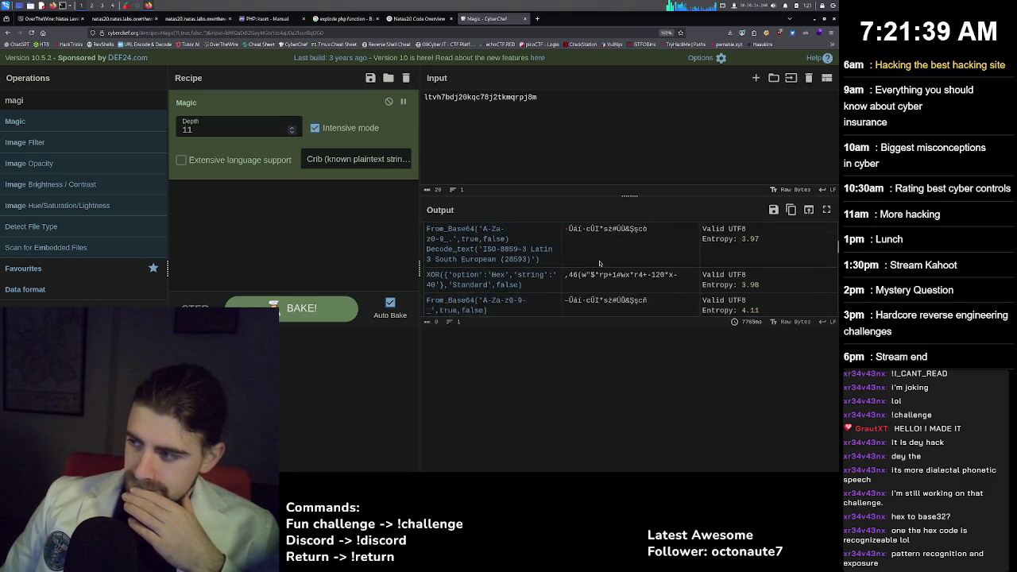
{"action": "scroll", "coordinate": [600, 263], "scroll_direction": "down", "scroll_amount": 2}
{"action": "scroll", "coordinate": [600, 263], "scroll_direction": "down", "scroll_amount": 2}
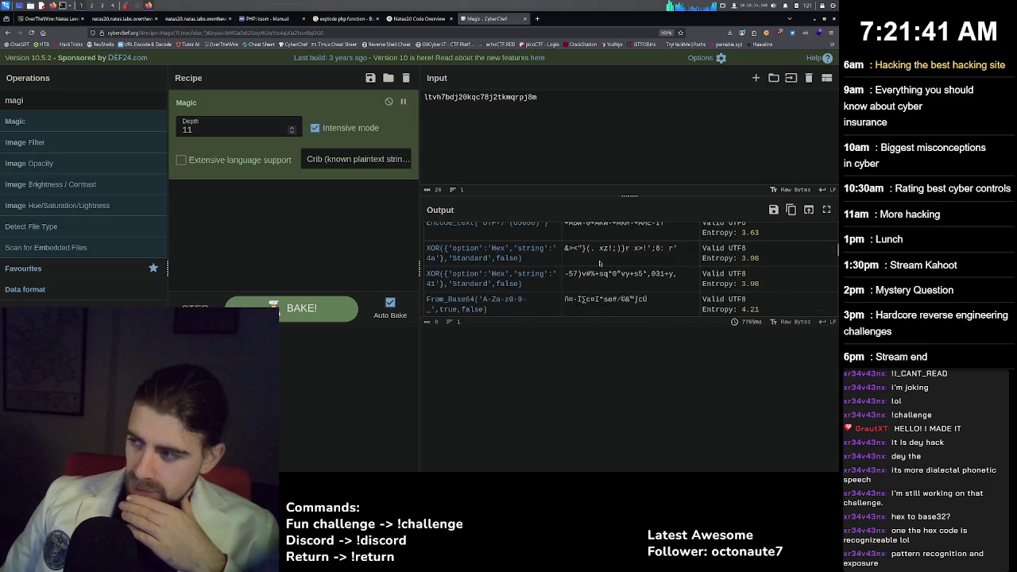
{"action": "scroll", "coordinate": [600, 263], "scroll_direction": "down", "scroll_amount": 2}
{"action": "scroll", "coordinate": [600, 263], "scroll_direction": "down", "scroll_amount": 2}
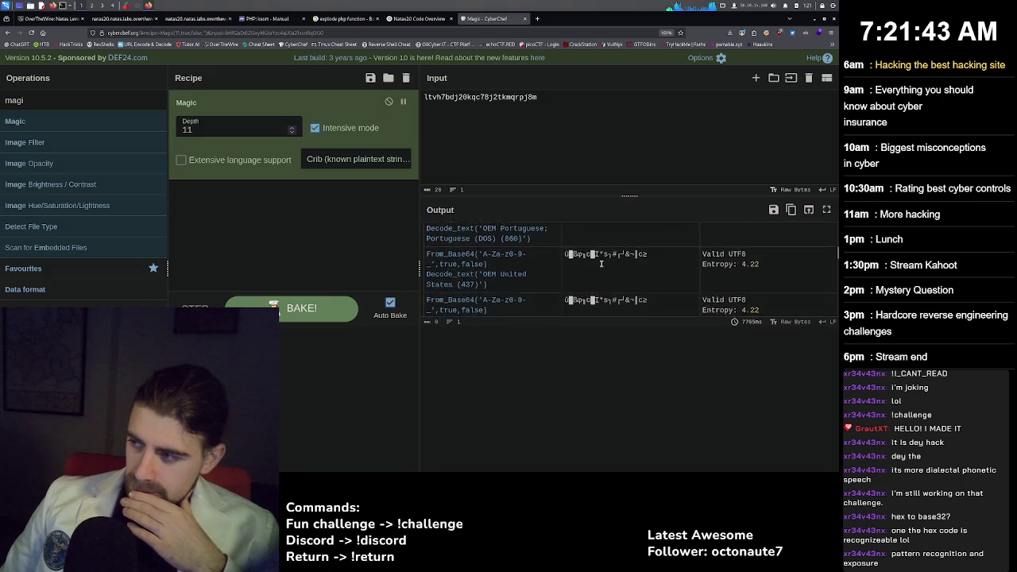
{"action": "scroll", "coordinate": [600, 263], "scroll_direction": "down", "scroll_amount": 2}
{"action": "scroll", "coordinate": [600, 264], "scroll_direction": "down", "scroll_amount": 2}
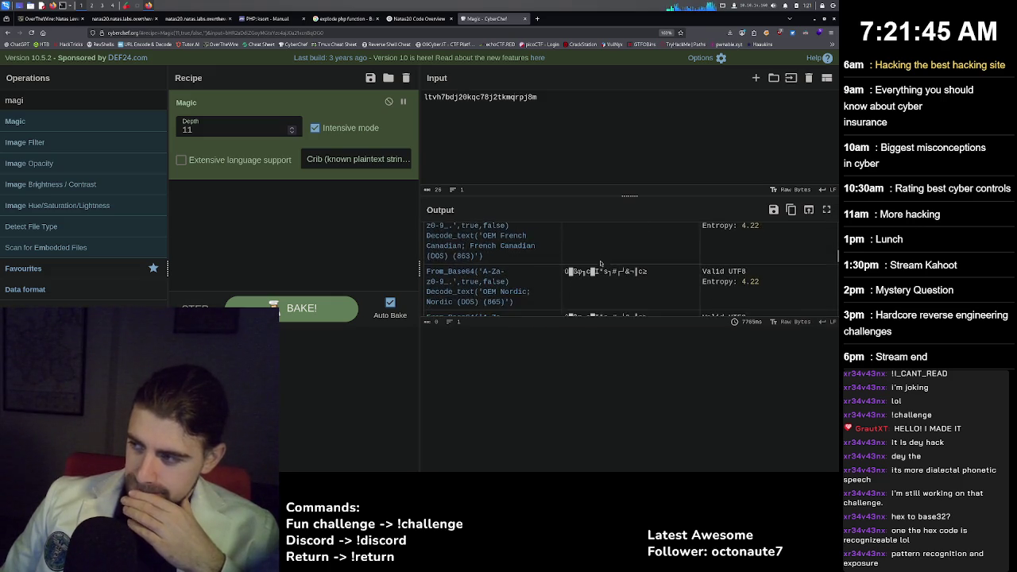
{"action": "scroll", "coordinate": [601, 264], "scroll_direction": "down", "scroll_amount": 2}
{"action": "scroll", "coordinate": [601, 264], "scroll_direction": "down", "scroll_amount": 2}
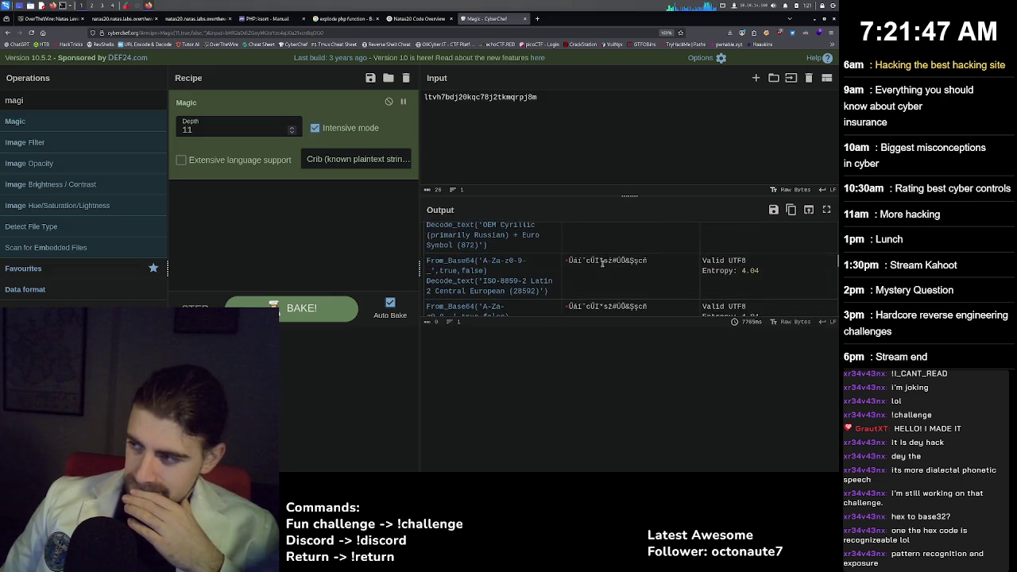
{"action": "scroll", "coordinate": [601, 264], "scroll_direction": "down", "scroll_amount": 2}
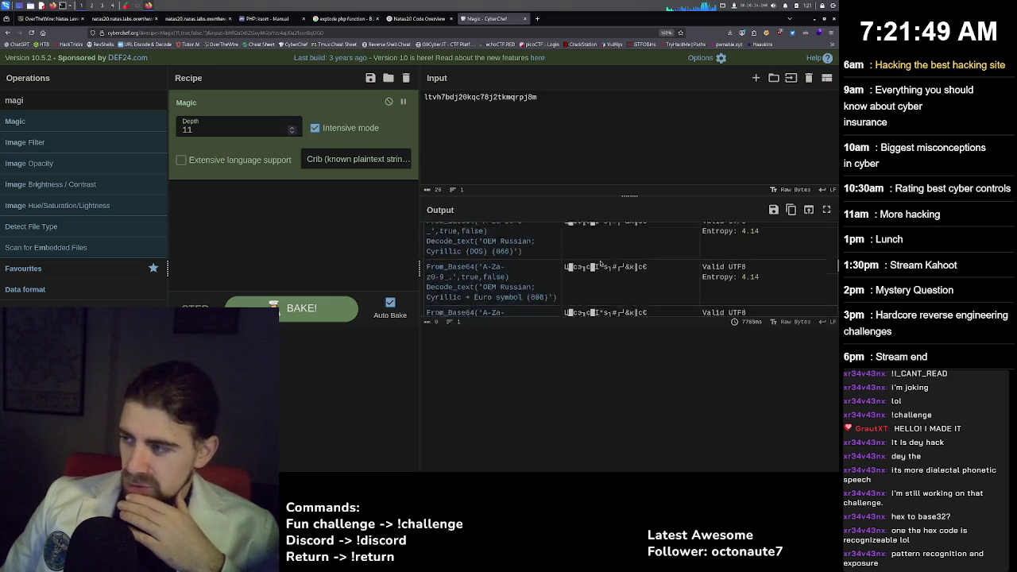
{"action": "scroll", "coordinate": [600, 264], "scroll_direction": "down", "scroll_amount": 3}
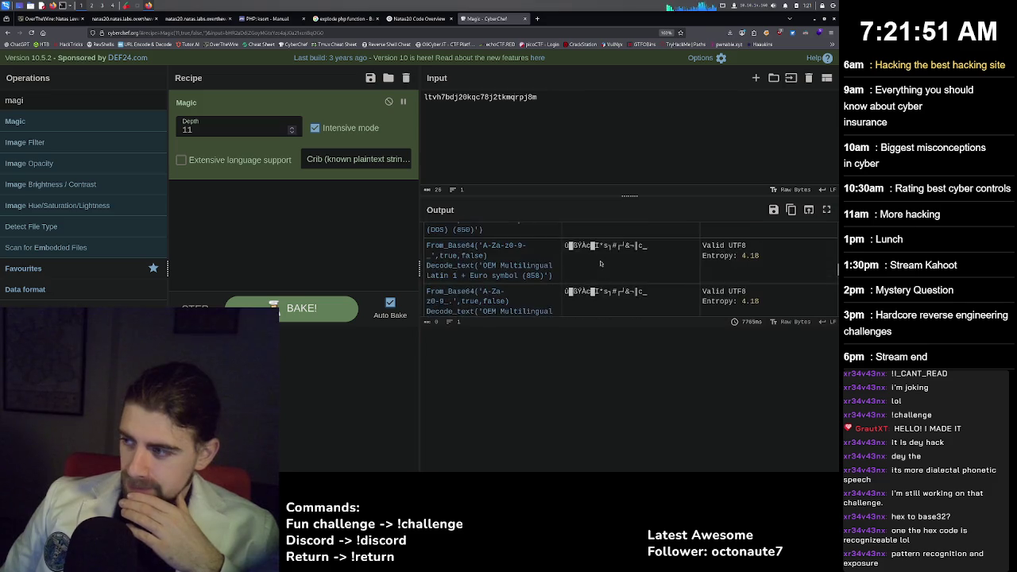
{"action": "scroll", "coordinate": [601, 264], "scroll_direction": "down", "scroll_amount": 1}
{"action": "scroll", "coordinate": [601, 264], "scroll_direction": "down", "scroll_amount": 2}
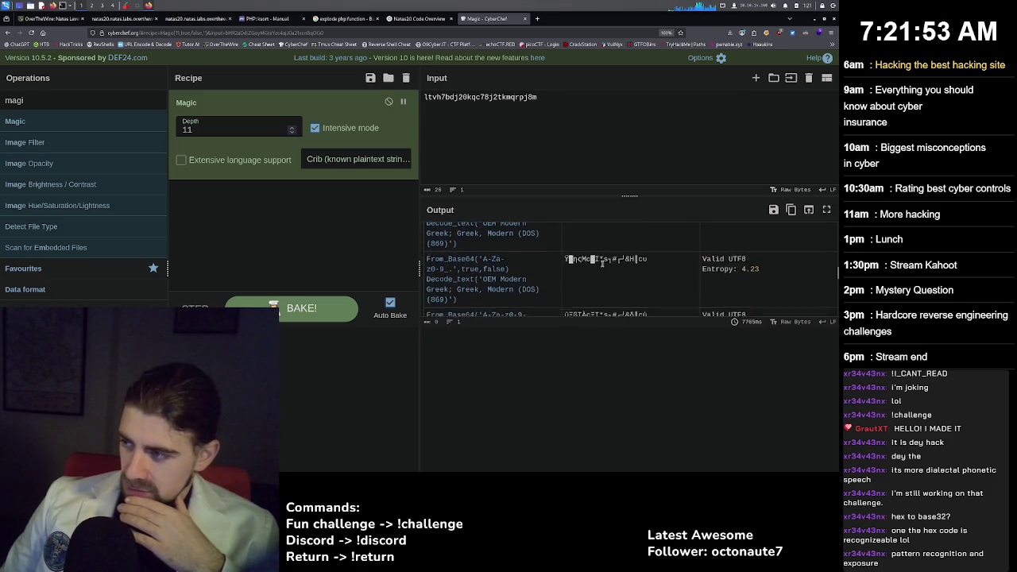
{"action": "scroll", "coordinate": [600, 264], "scroll_direction": "down", "scroll_amount": 2}
{"action": "scroll", "coordinate": [601, 264], "scroll_direction": "down", "scroll_amount": 5}
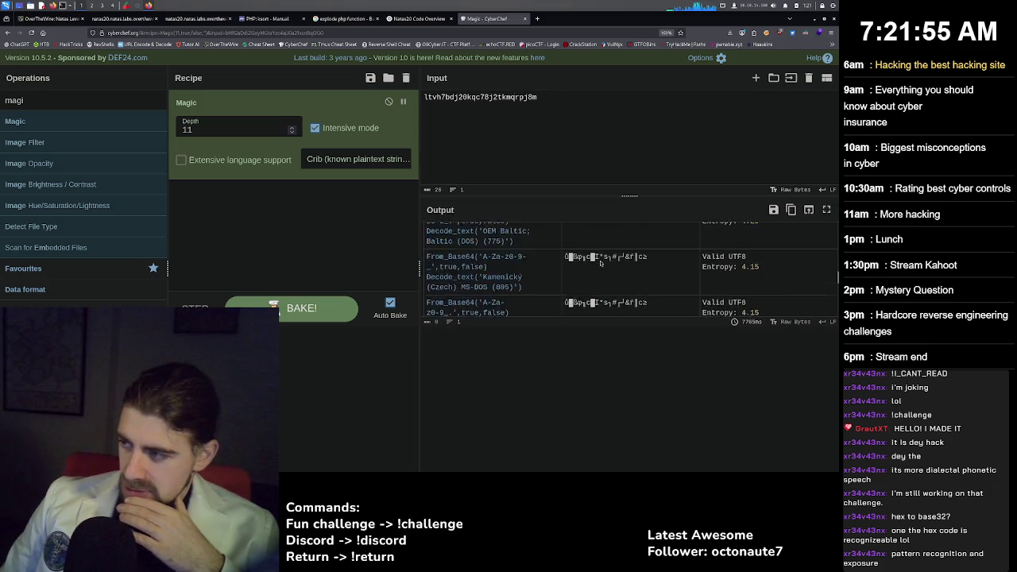
{"action": "scroll", "coordinate": [600, 264], "scroll_direction": "down", "scroll_amount": 5}
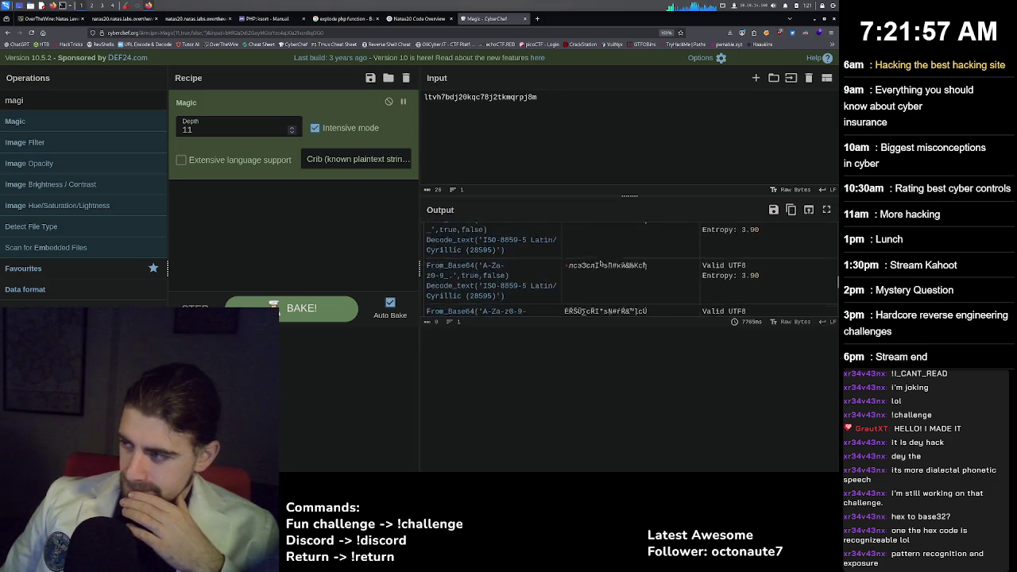
{"action": "scroll", "coordinate": [603, 264], "scroll_direction": "down", "scroll_amount": 5}
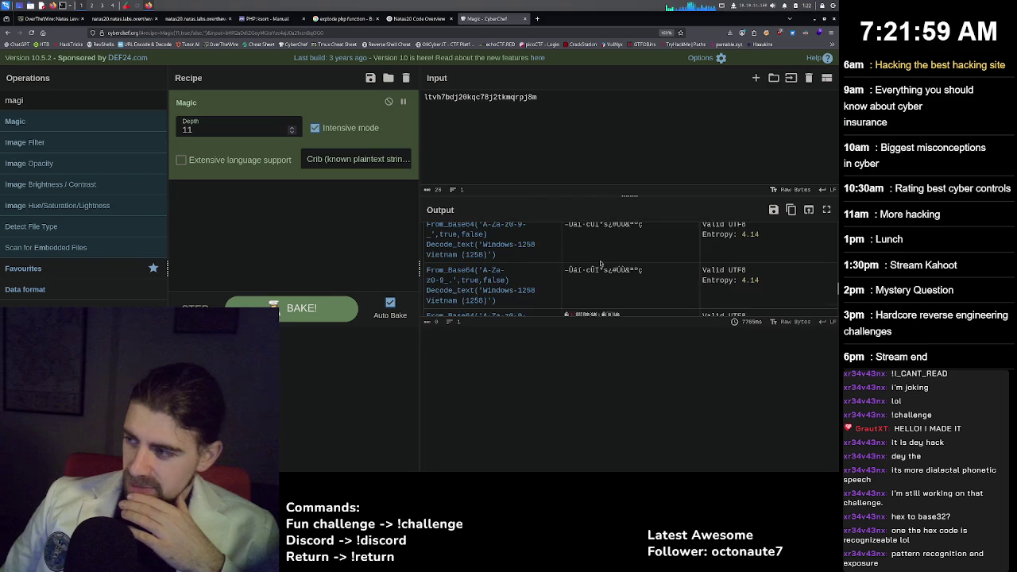
{"action": "scroll", "coordinate": [600, 264], "scroll_direction": "down", "scroll_amount": 5}
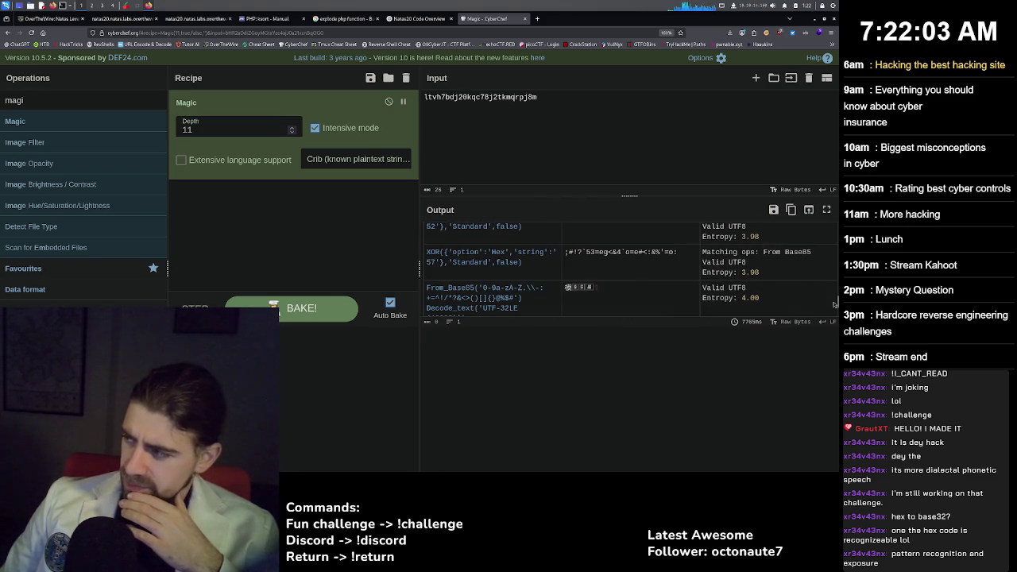
{"action": "left_click_drag", "start_coordinate": [834, 304], "coordinate": [836, 230]}
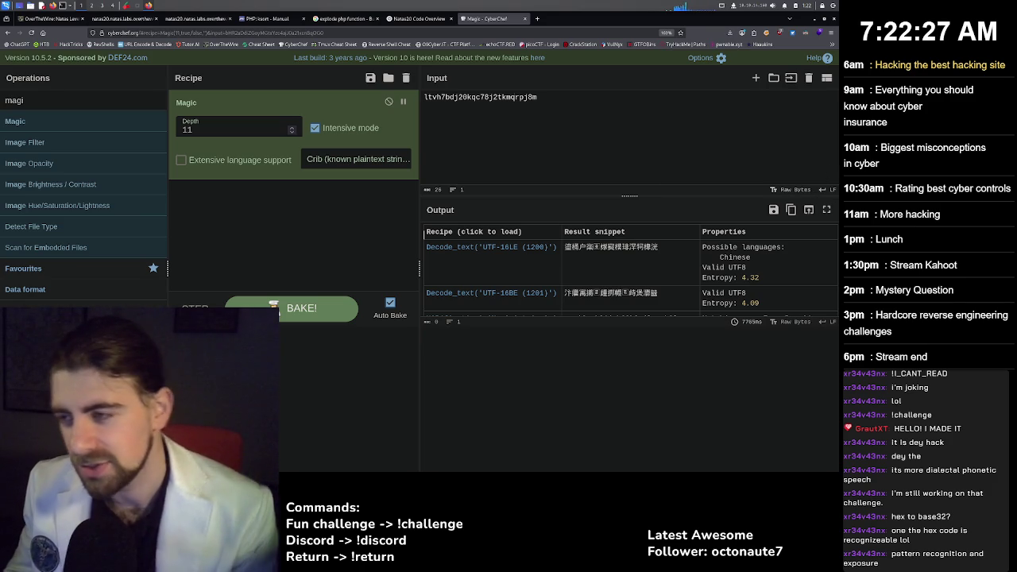
Close the 'Magic - CyberChef' tab to return to the natas20 debug page.
{"action": "middle_click", "coordinate": [471, 22]}
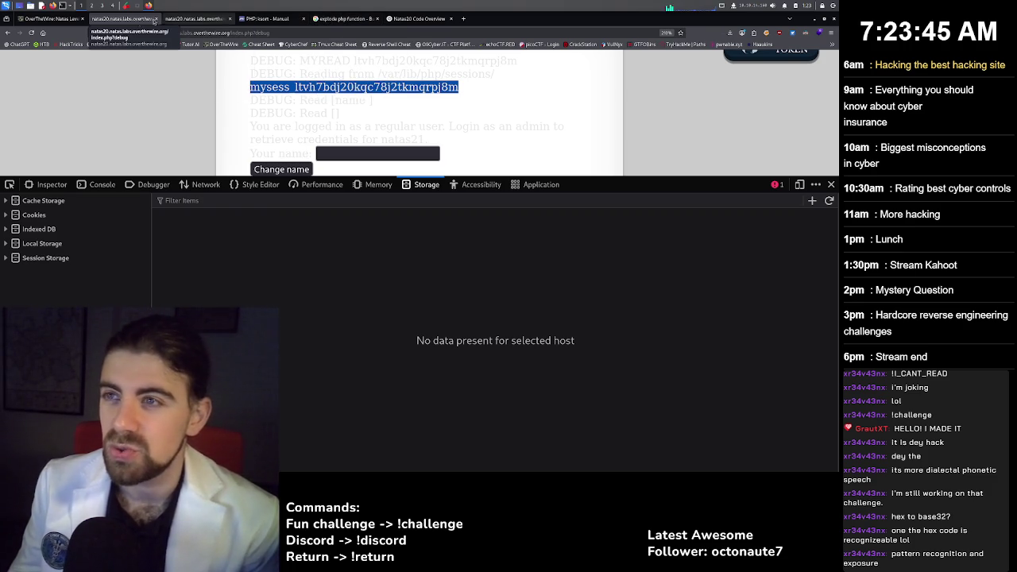
Close the natas20 debug page and natas20 source code tabs.
{"action": "left_click", "coordinate": [156, 18]}
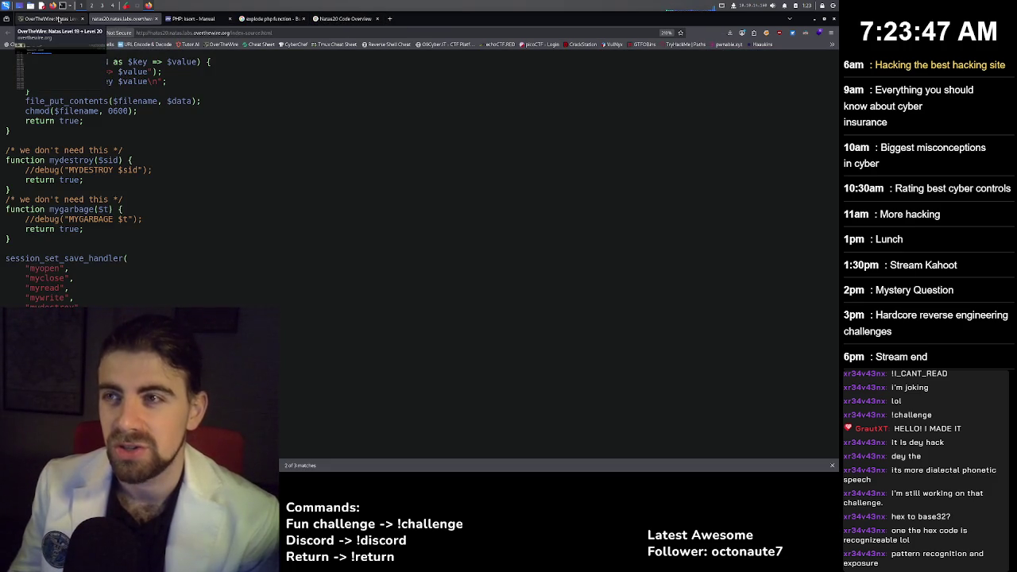
{"action": "left_click", "coordinate": [59, 18]}
{"action": "middle_click", "coordinate": [125, 19]}
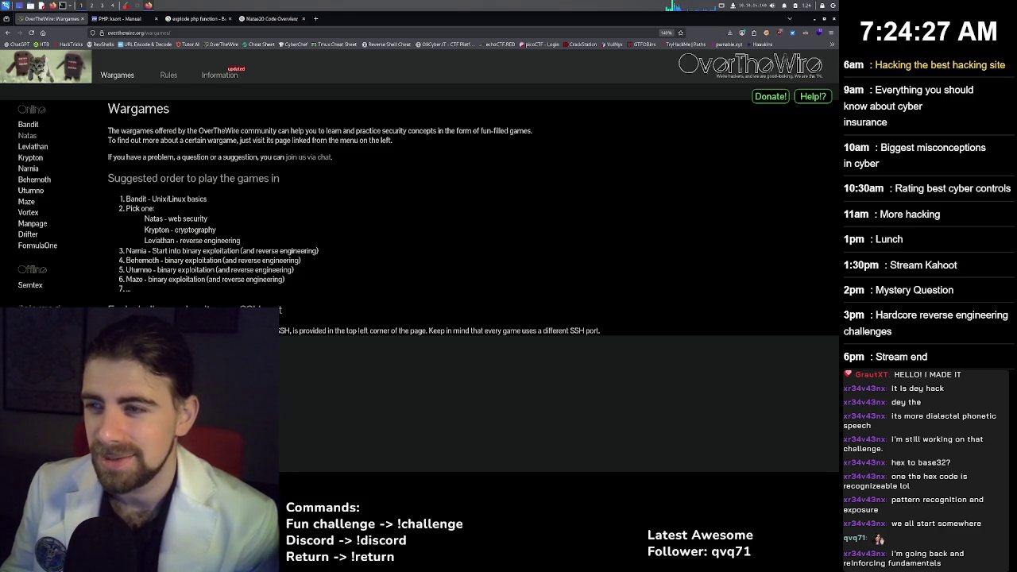
Highlight the Leviathan and Krypton - cryptography lines in the suggested game order list.
{"action": "mouse_move", "coordinate": [148, 229]}
{"action": "left_mouse_down"}
{"action": "mouse_move", "coordinate": [190, 232]}
{"action": "mouse_move", "coordinate": [159, 241]}
{"action": "mouse_move", "coordinate": [246, 242]}
{"action": "left_mouse_up"}
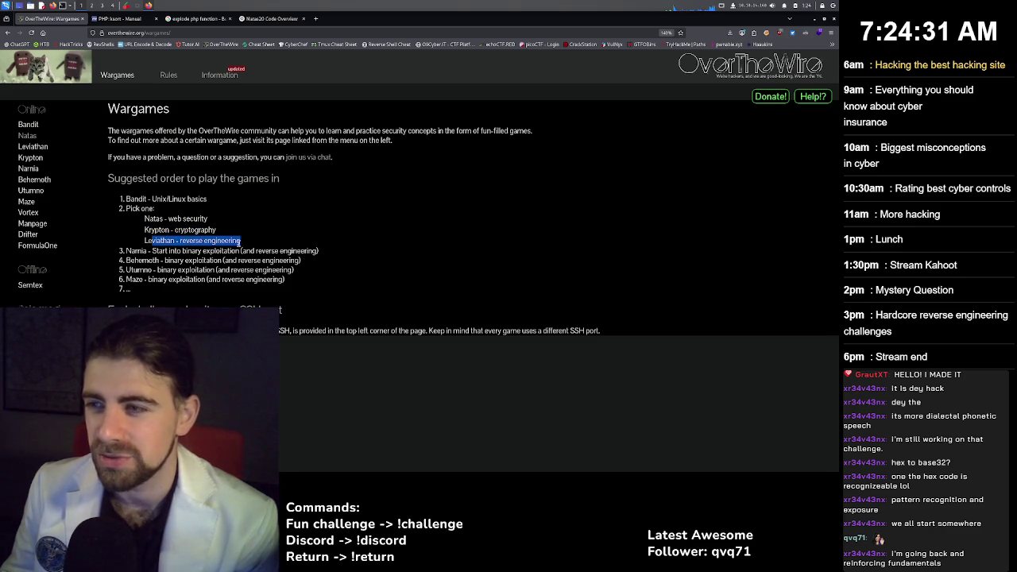
{"action": "triple_click", "coordinate": [176, 240]}
{"action": "triple_click", "coordinate": [163, 230]}
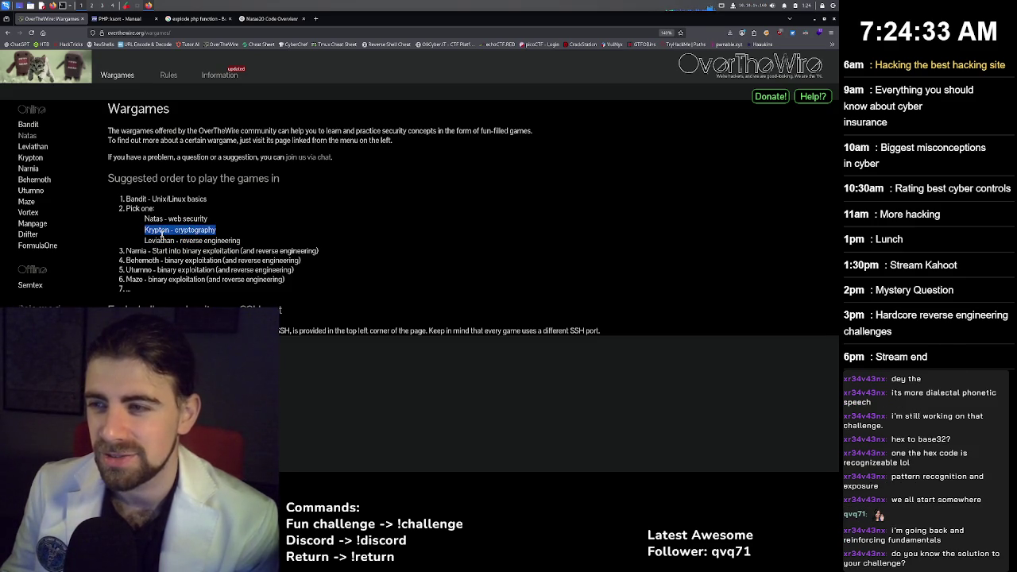
{"action": "left_click", "coordinate": [163, 230]}
{"action": "double_click", "coordinate": [195, 230]}
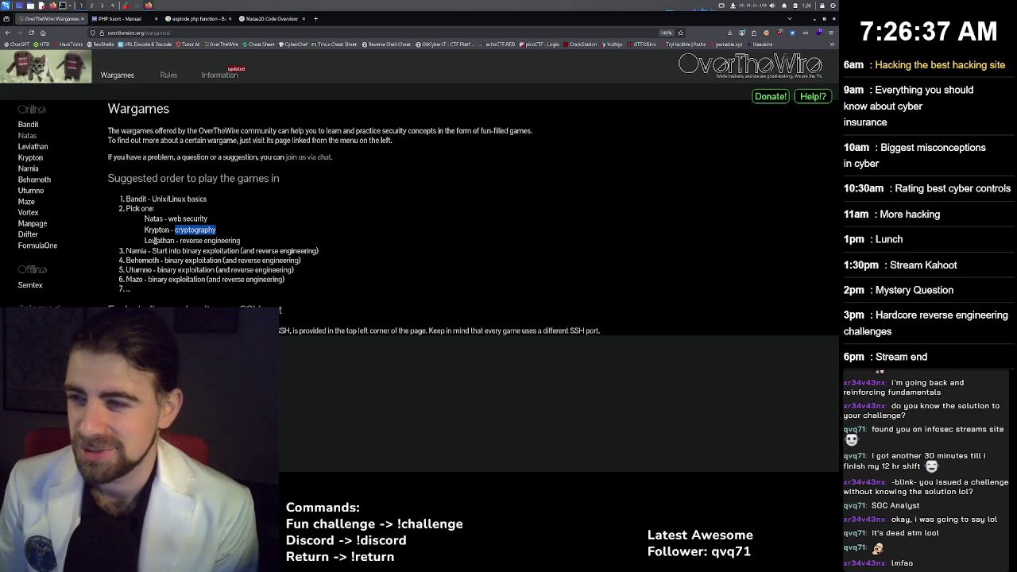
Open picoCTF in a new tab and sign in to the account.
{"action": "left_click", "coordinate": [316, 18]}
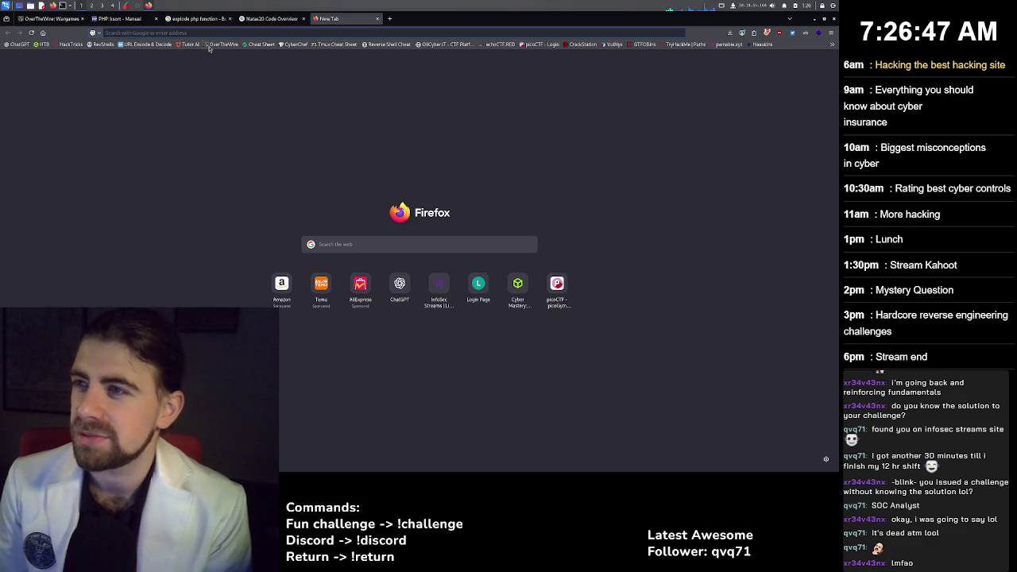
{"action": "left_click", "coordinate": [47, 18]}
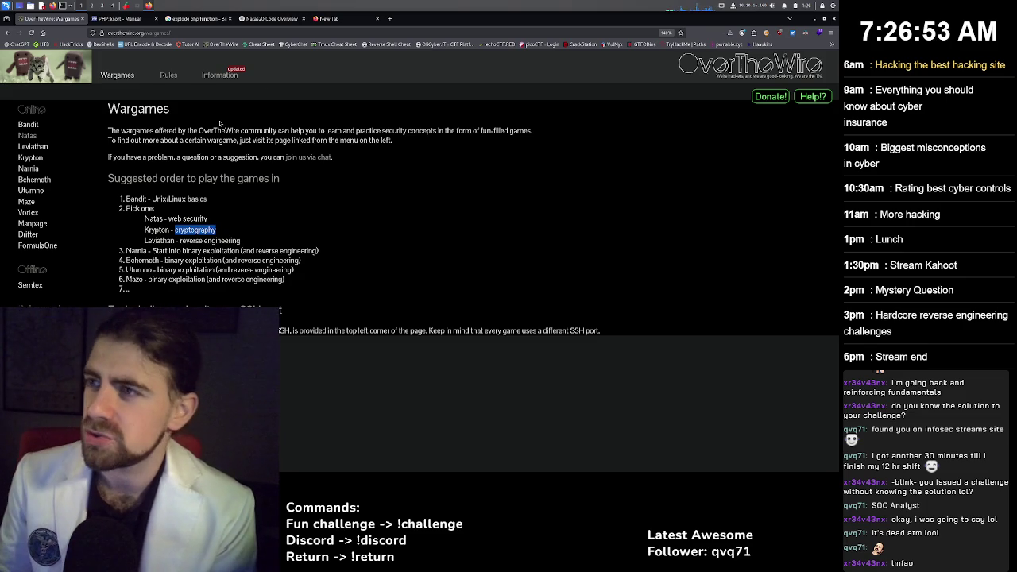
{"action": "left_click", "coordinate": [334, 21]}
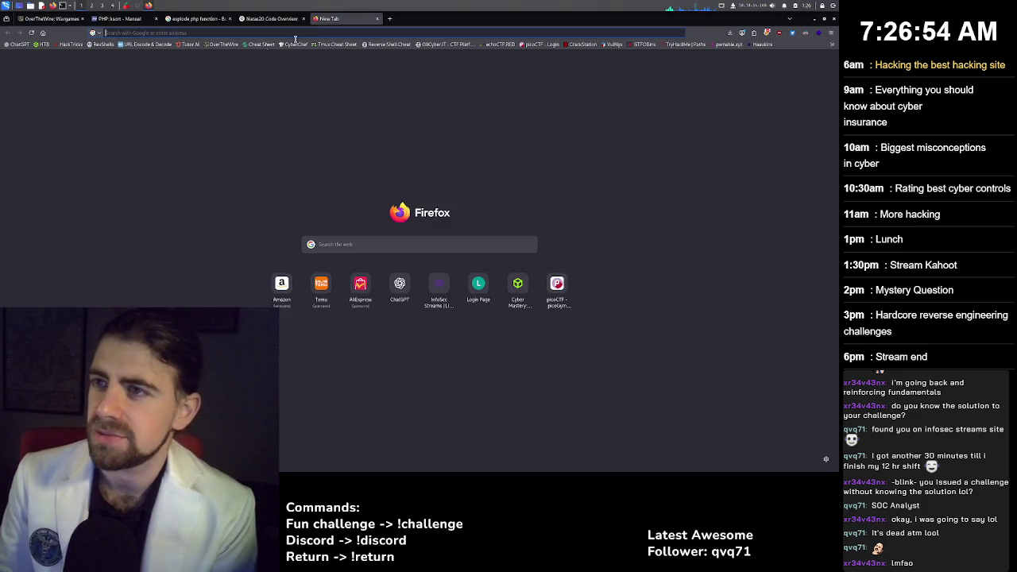
{"action": "left_click", "coordinate": [542, 44]}
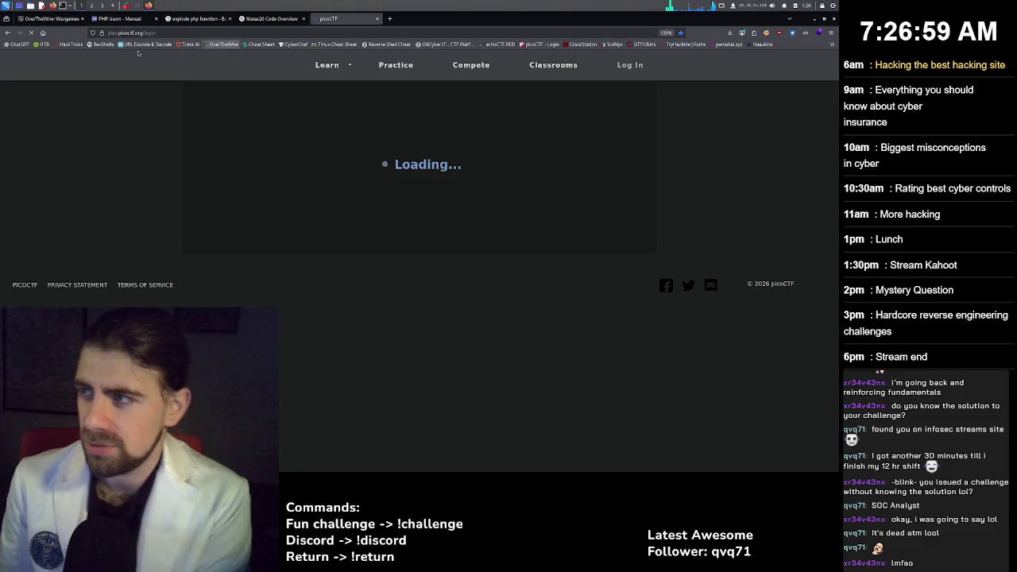
{"action": "left_click", "coordinate": [371, 295]}
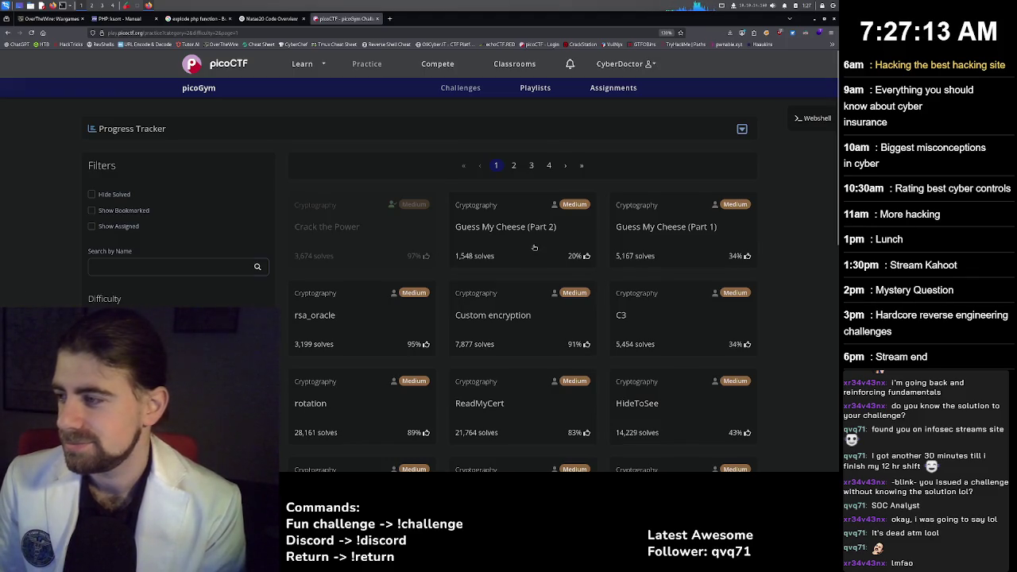
Scroll the picoGym filter sidebar down to the Category options.
{"action": "scroll", "coordinate": [517, 262], "scroll_direction": "down", "scroll_amount": 1}
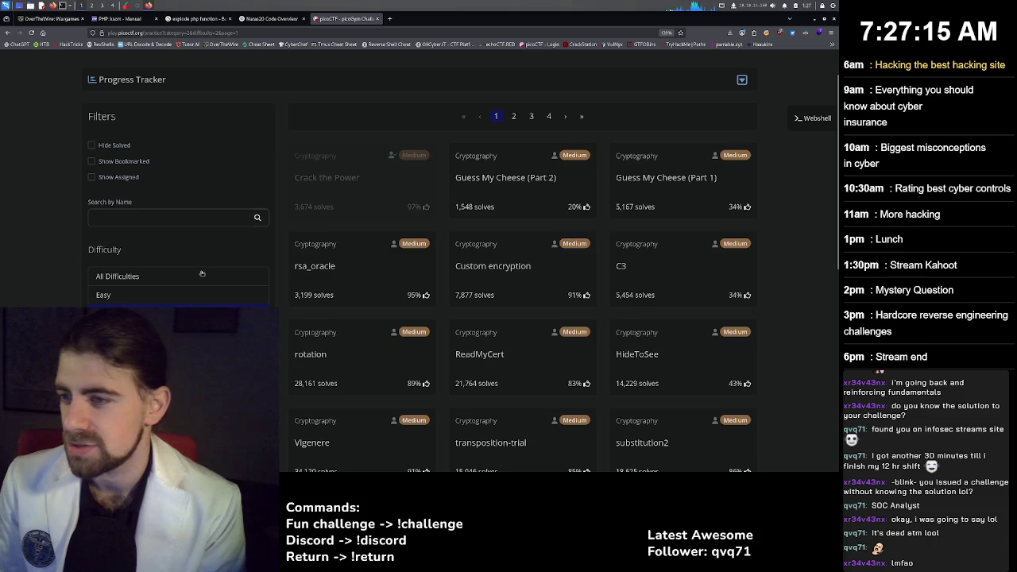
{"action": "scroll", "coordinate": [199, 251], "scroll_direction": "down", "scroll_amount": 1}
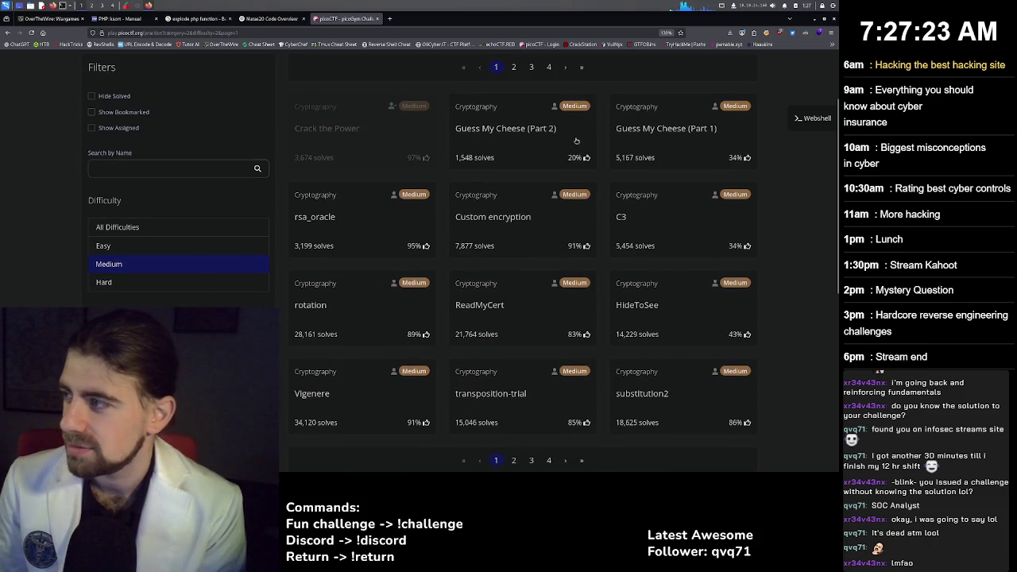
{"action": "scroll", "coordinate": [603, 214], "scroll_direction": "down", "scroll_amount": 1}
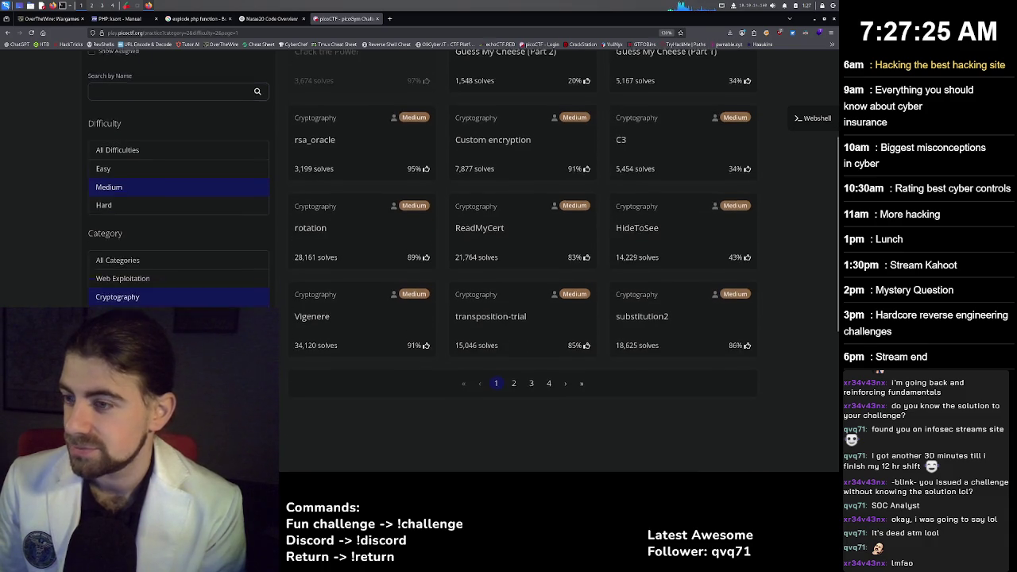
{"action": "scroll", "coordinate": [143, 238], "scroll_direction": "down", "scroll_amount": 1}
Switch the Category filter from Forensics to General Skills.
{"action": "left_click", "coordinate": [137, 267]}
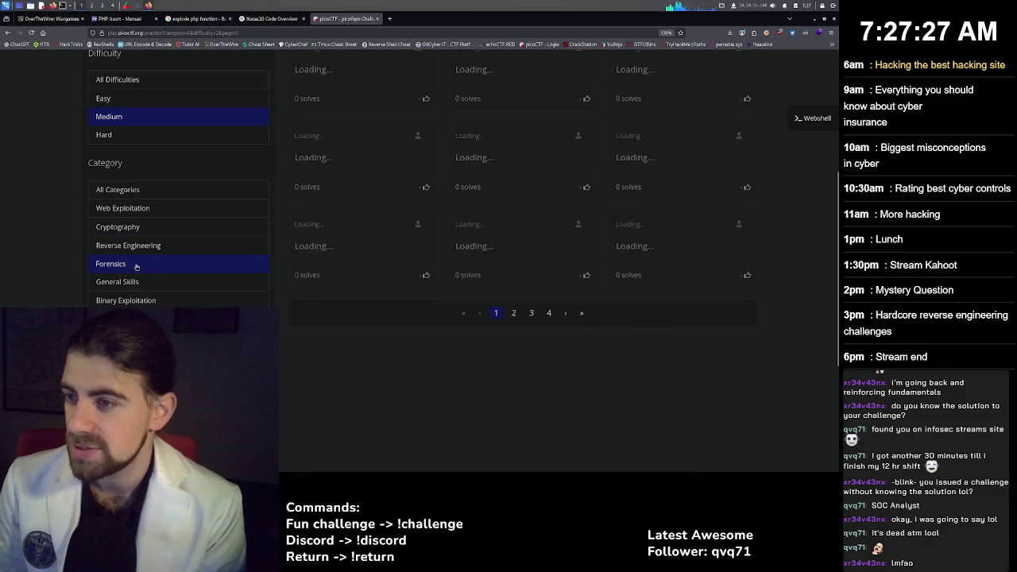
{"action": "scroll", "coordinate": [142, 264], "scroll_direction": "up", "scroll_amount": 1}
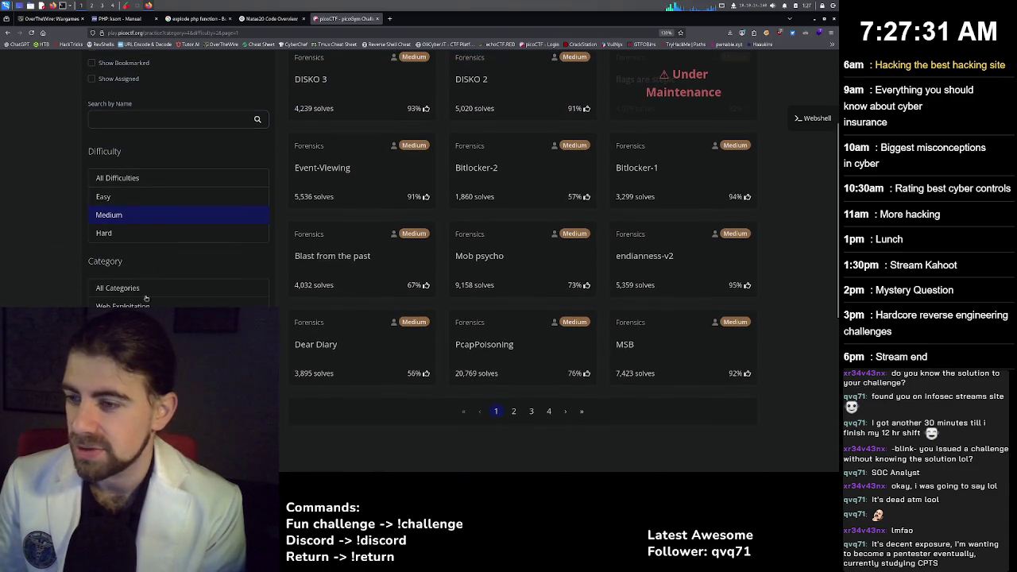
{"action": "left_click", "coordinate": [139, 379]}
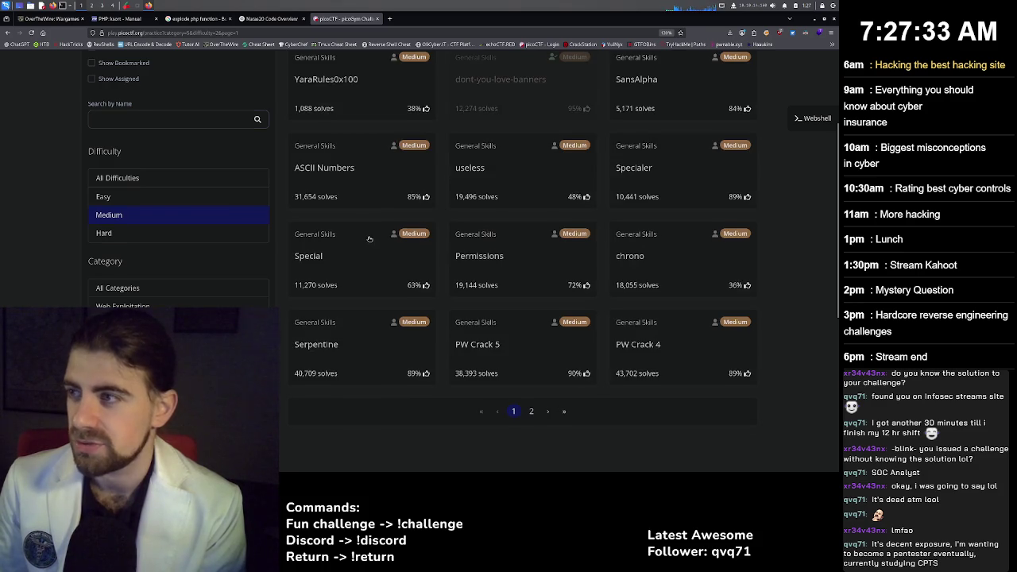
{"action": "scroll", "coordinate": [369, 238], "scroll_direction": "up", "scroll_amount": 2}
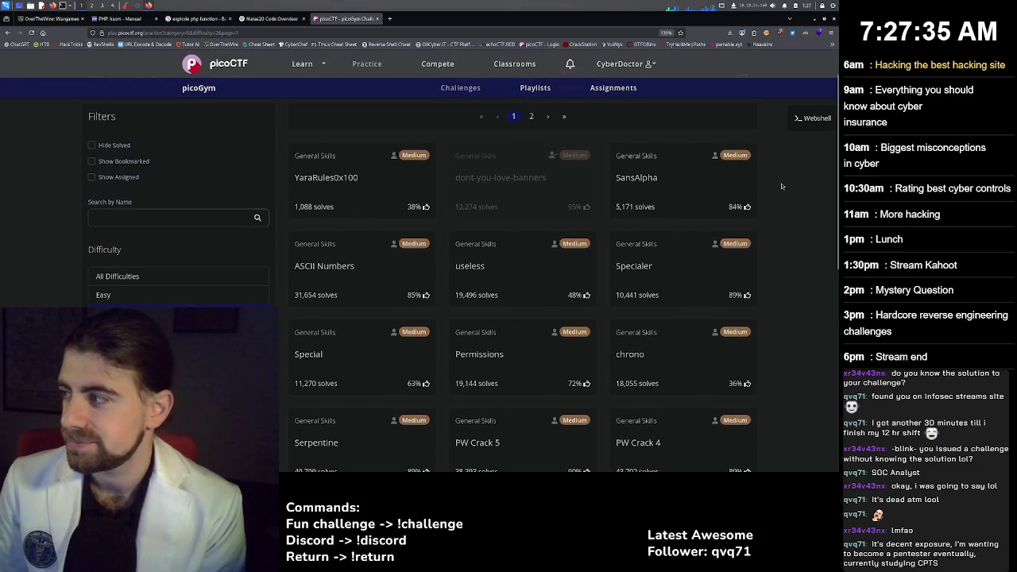
{"action": "scroll", "coordinate": [693, 225], "scroll_direction": "down", "scroll_amount": 2}
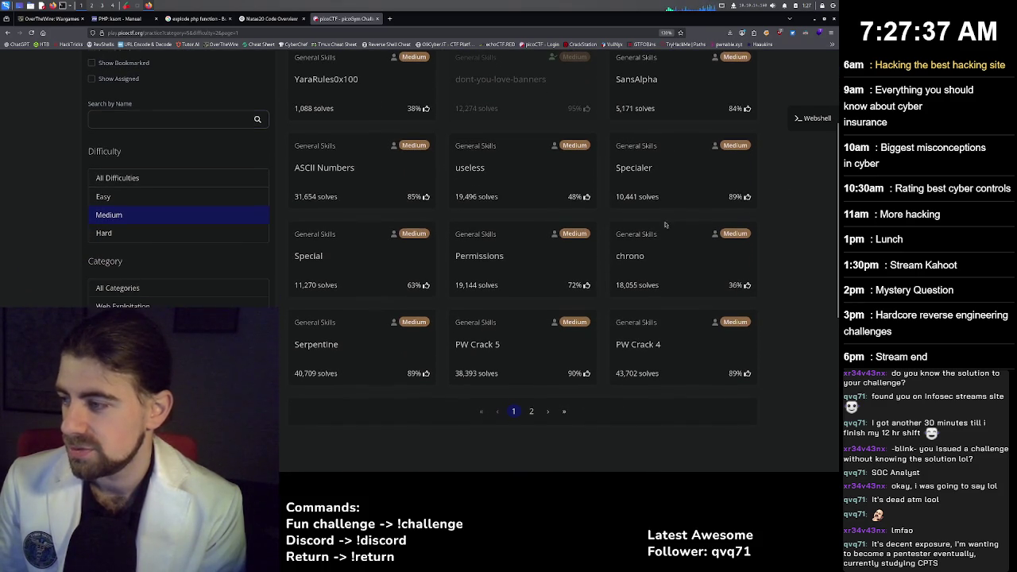
Go to page 2 of the challenges and open the plumbing challenge.
{"action": "left_click", "coordinate": [532, 412]}
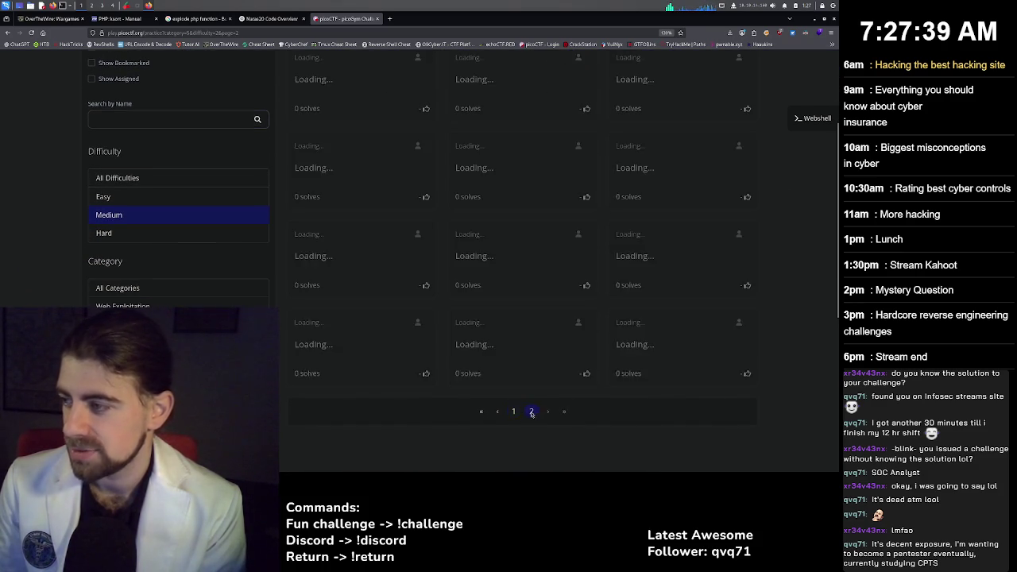
{"action": "scroll", "coordinate": [628, 287], "scroll_direction": "up", "scroll_amount": 1}
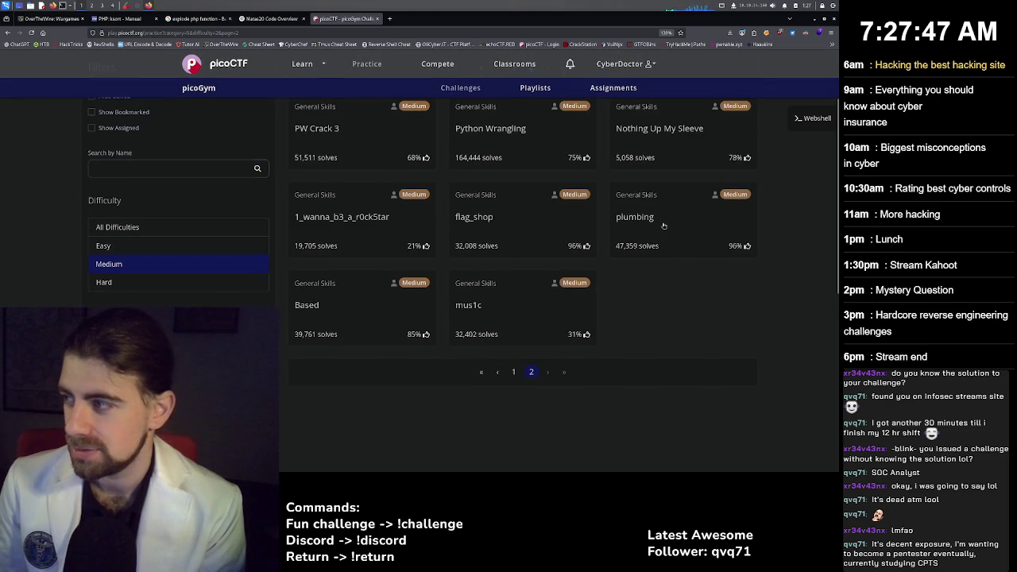
{"action": "left_click", "coordinate": [662, 224]}
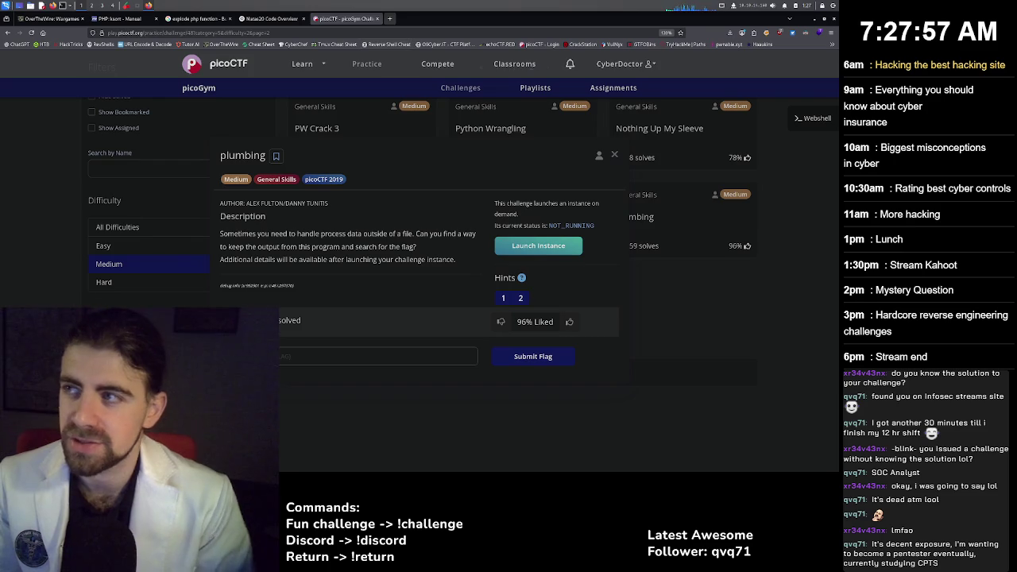
Google 'cpts' in a new tab and open the Reddit thread '¿Es CPTS inútil?'.
{"action": "left_click", "coordinate": [389, 18]}
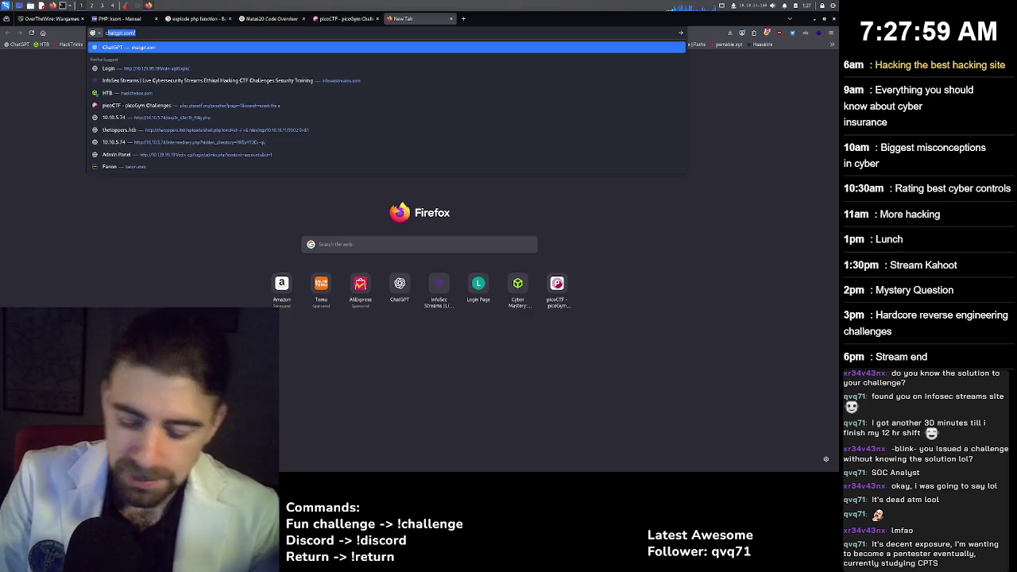
{"action": "type", "text": "cpts"}
{"action": "key", "text": "Return"}
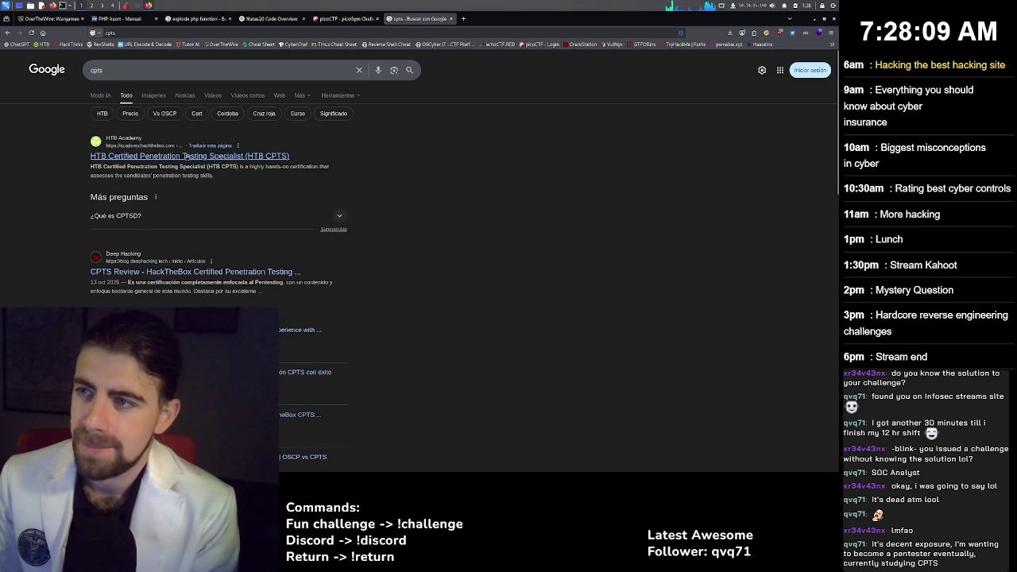
{"action": "scroll", "coordinate": [118, 227], "scroll_direction": "down", "scroll_amount": 1}
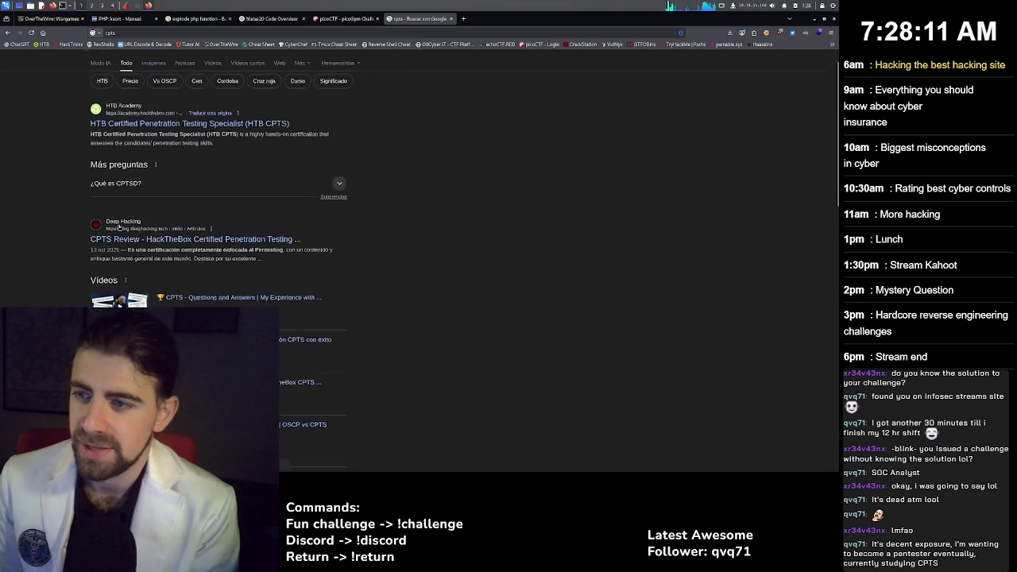
{"action": "scroll", "coordinate": [119, 227], "scroll_direction": "down", "scroll_amount": 5}
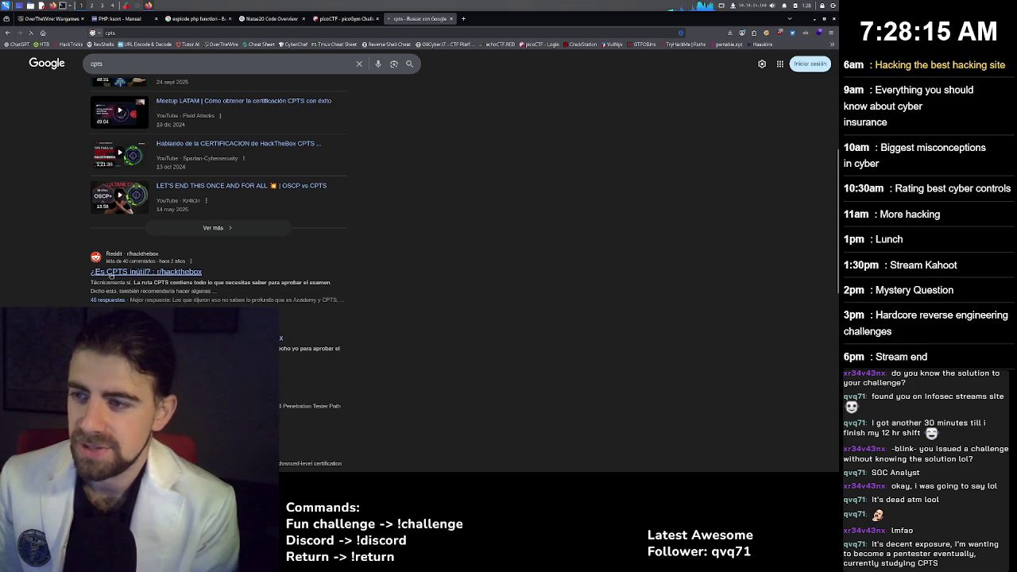
{"action": "left_click", "coordinate": [112, 275]}
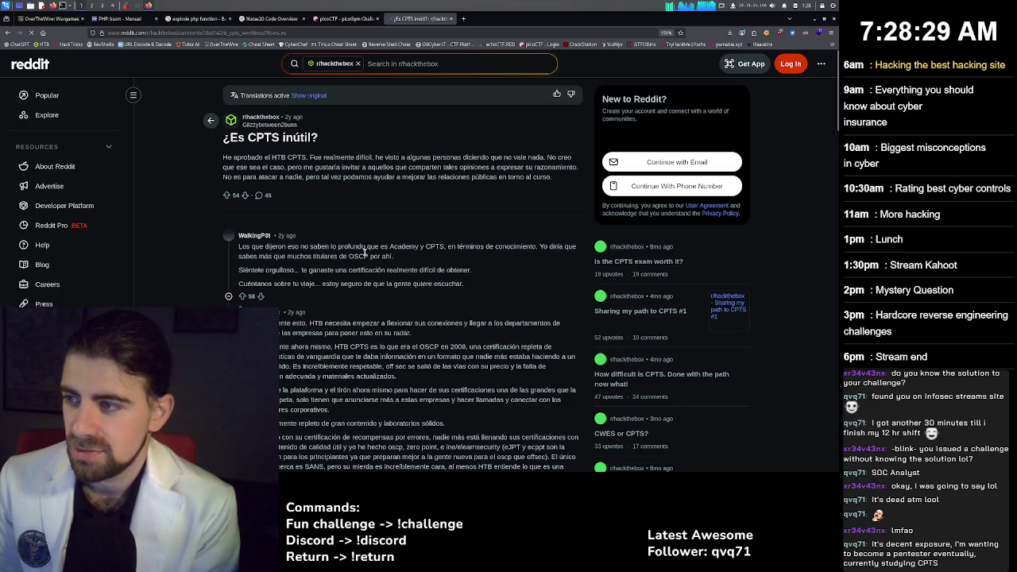
Read through the CPTS thread comments, then go back to the picoCTF plumbing tab.
{"action": "left_click_drag", "start_coordinate": [375, 248], "coordinate": [387, 257]}
{"action": "left_click", "coordinate": [383, 259]}
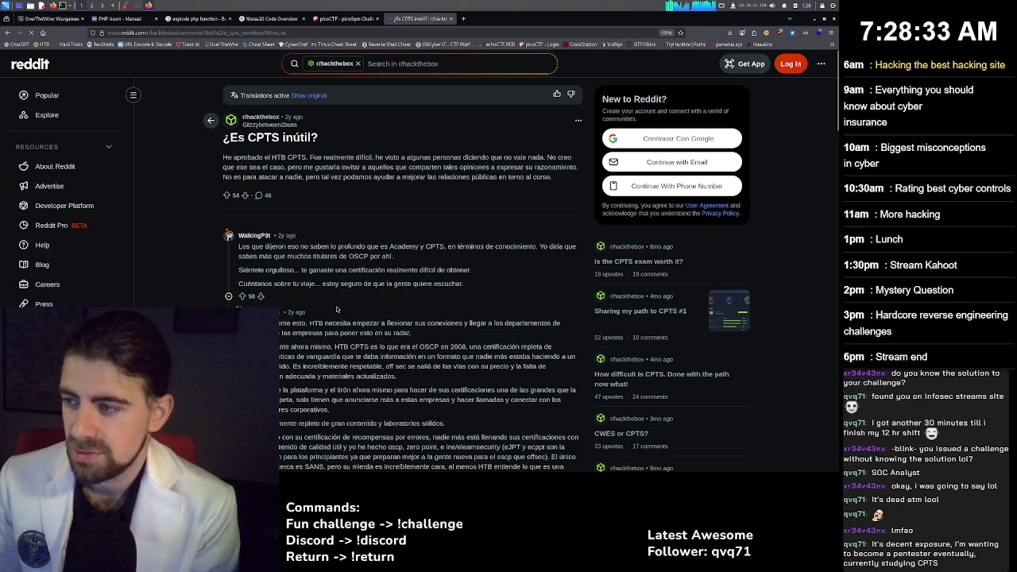
{"action": "scroll", "coordinate": [377, 318], "scroll_direction": "down", "scroll_amount": 3}
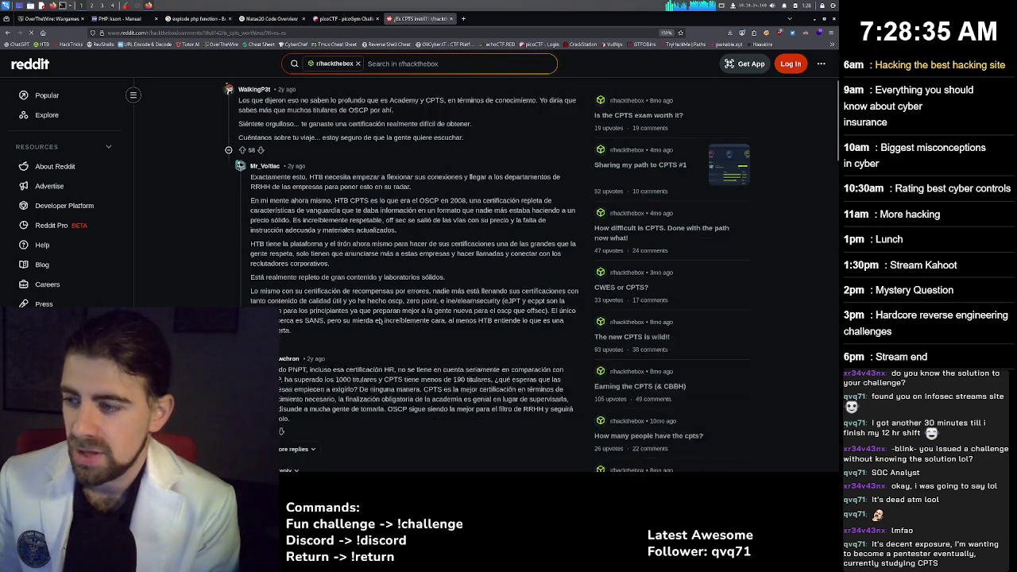
{"action": "scroll", "coordinate": [369, 303], "scroll_direction": "down", "scroll_amount": 2}
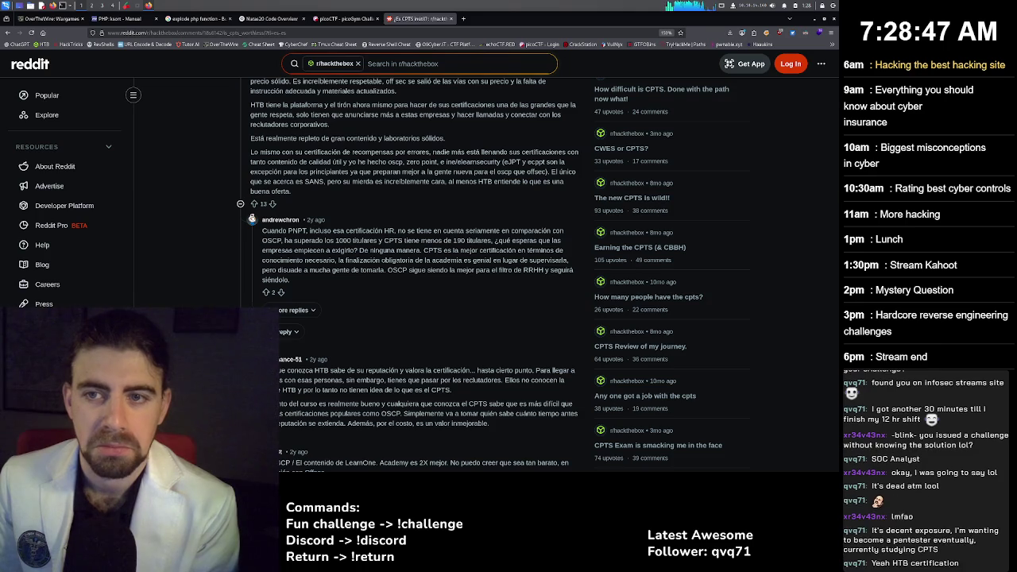
{"action": "scroll", "coordinate": [413, 278], "scroll_direction": "down", "scroll_amount": 5}
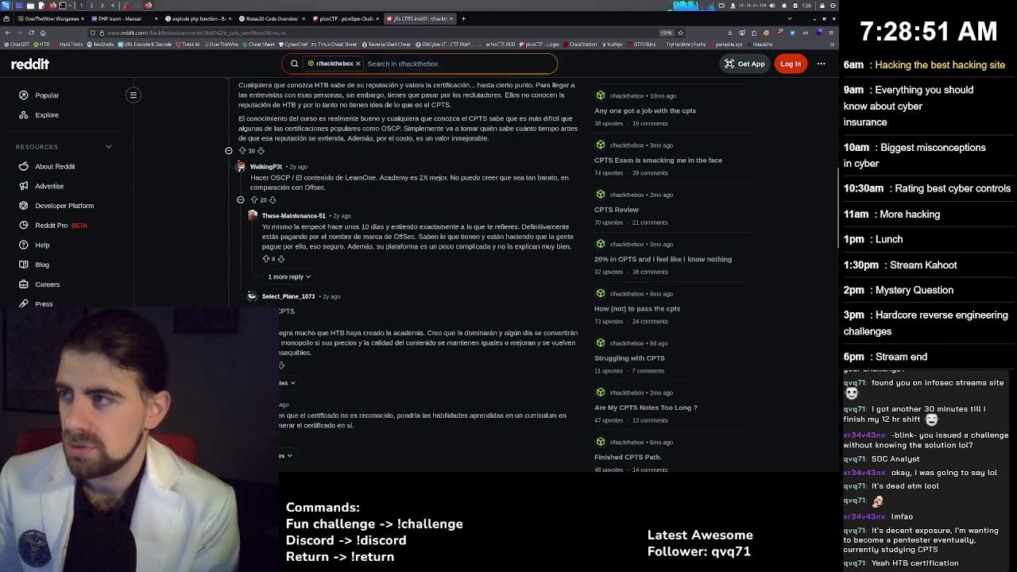
{"action": "left_click", "coordinate": [345, 19]}
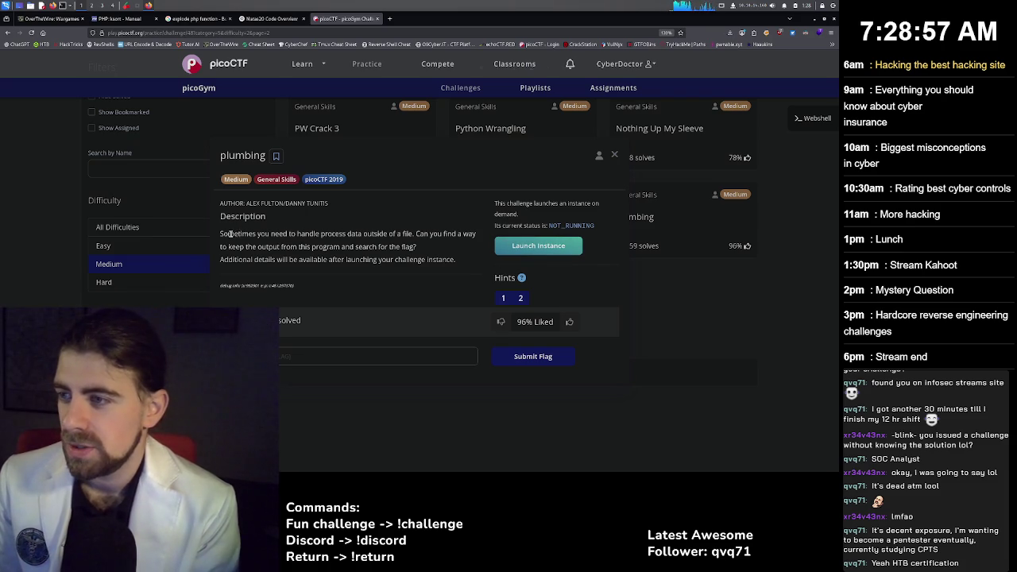
Launch the plumbing instance and select its address fickle-tempest.picoctf.net 52621.
{"action": "left_click_drag", "start_coordinate": [220, 234], "coordinate": [411, 230]}
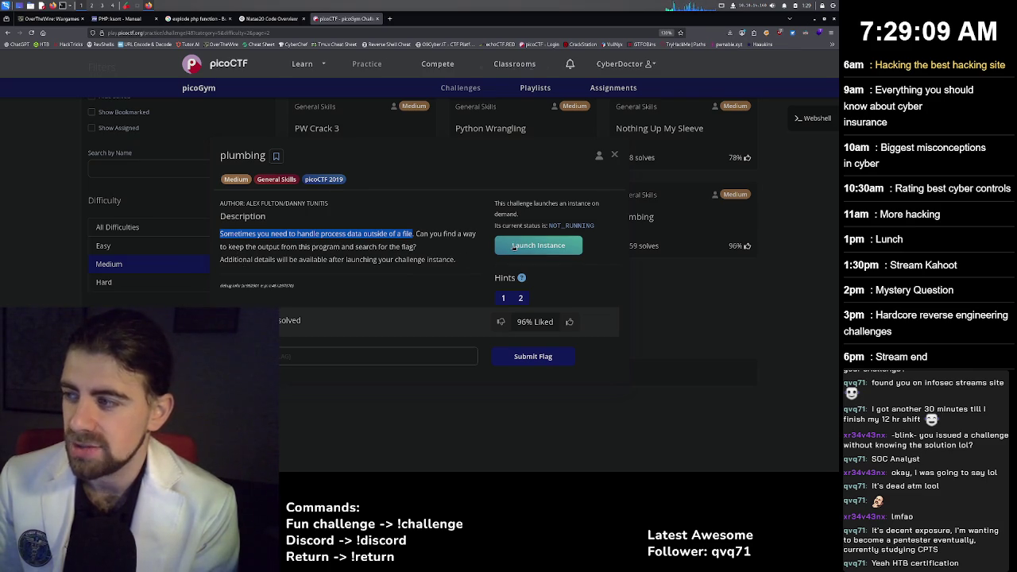
{"action": "left_click", "coordinate": [511, 247]}
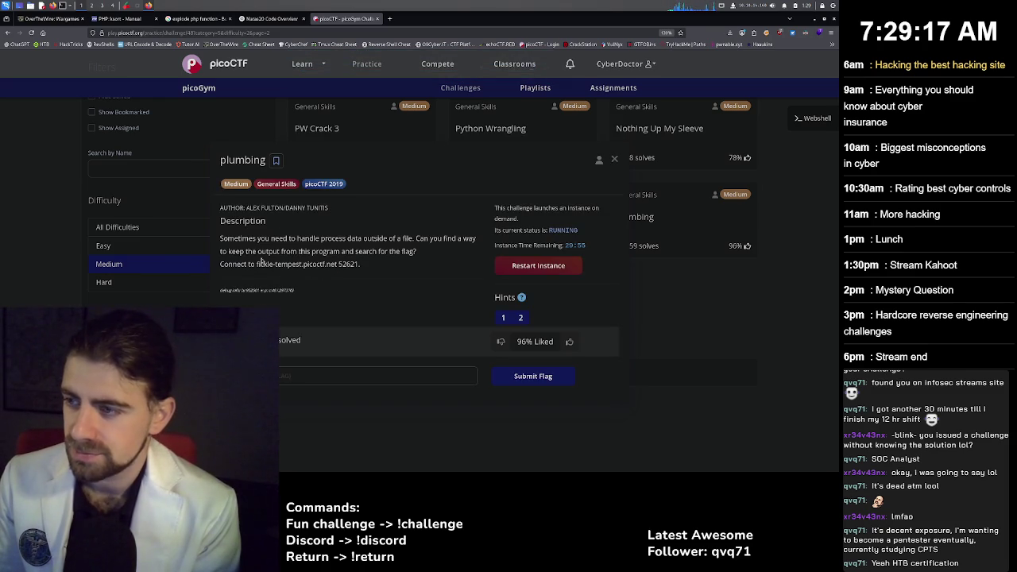
{"action": "left_click_drag", "start_coordinate": [257, 266], "coordinate": [343, 266]}
{"action": "left_click", "coordinate": [279, 266]}
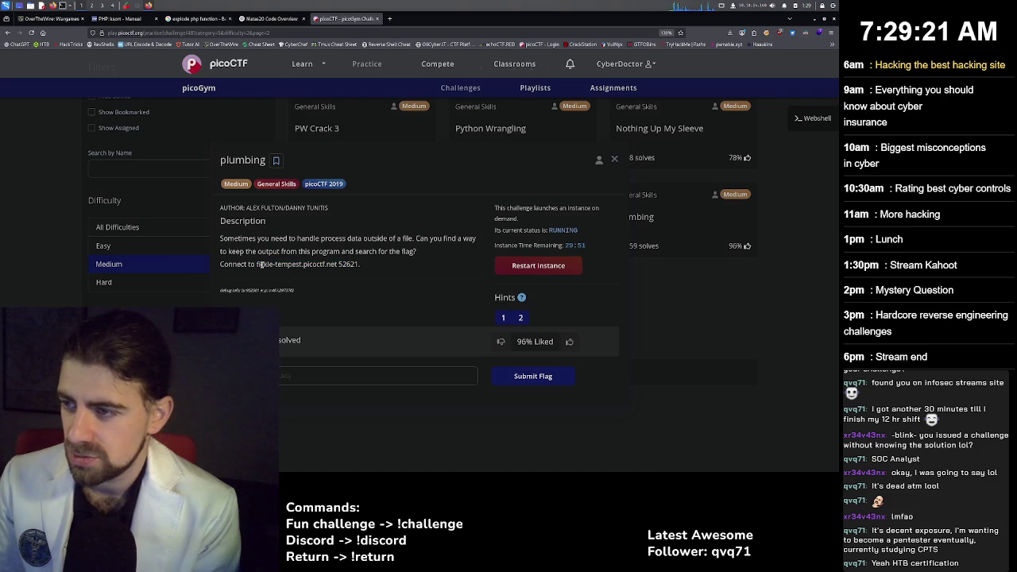
{"action": "left_click_drag", "start_coordinate": [260, 267], "coordinate": [360, 267]}
{"action": "key", "text": "ctrl+c"}
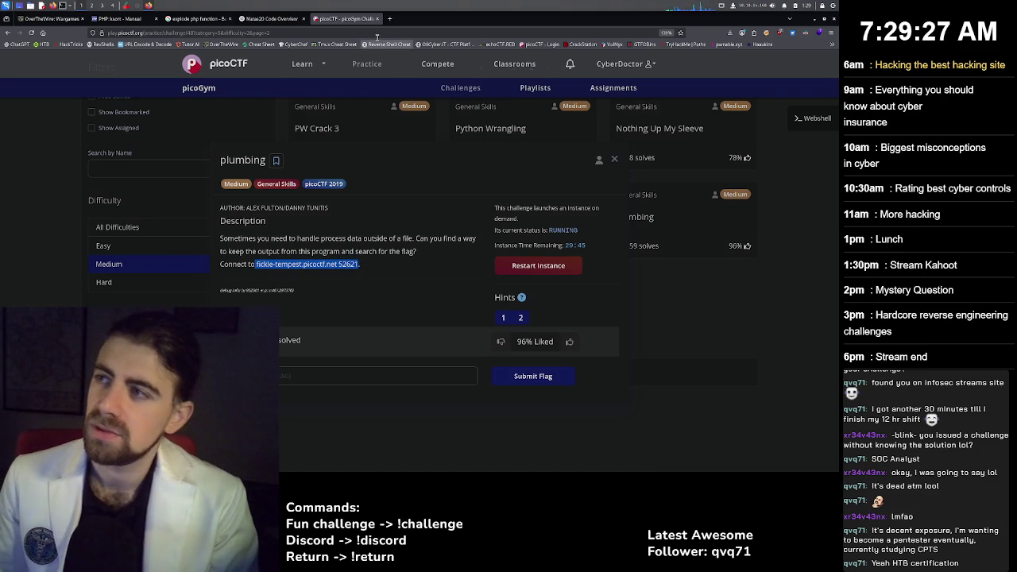
{"action": "left_click", "coordinate": [389, 18]}
{"action": "key", "text": "ctrl+v"}
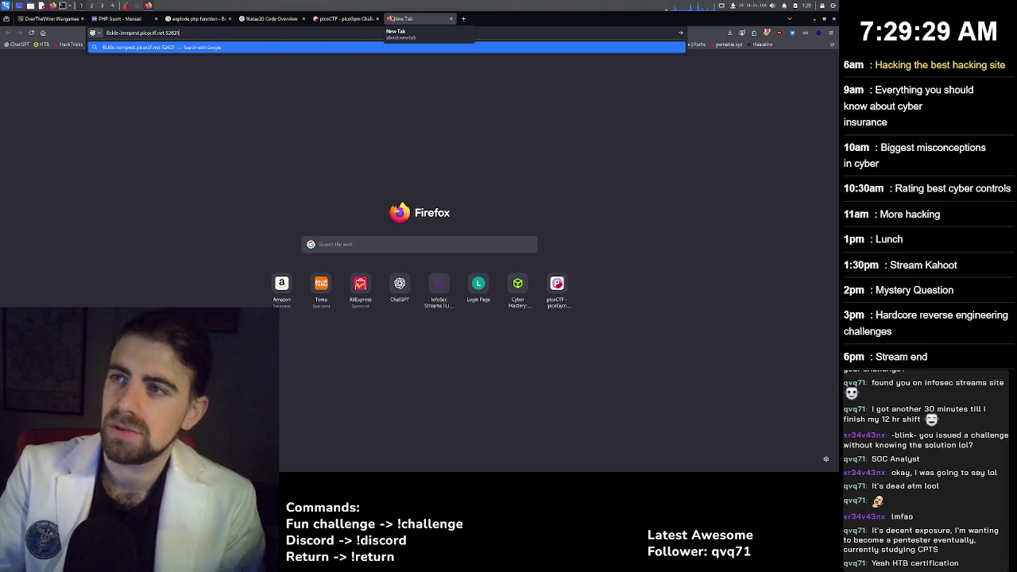
{"action": "key", "text": "Return"}
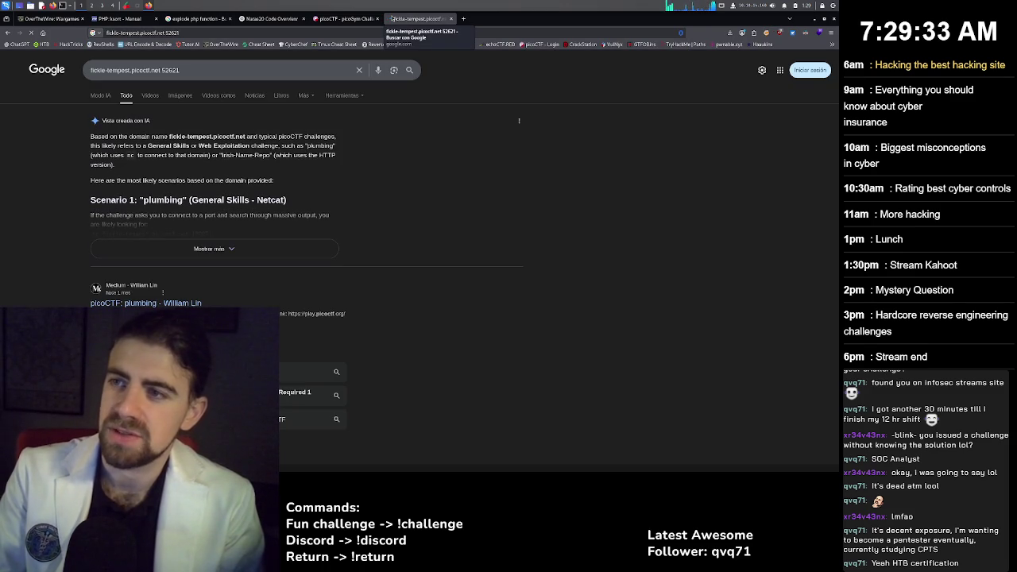
{"action": "left_click", "coordinate": [167, 33]}
{"action": "left_click", "coordinate": [164, 34]}
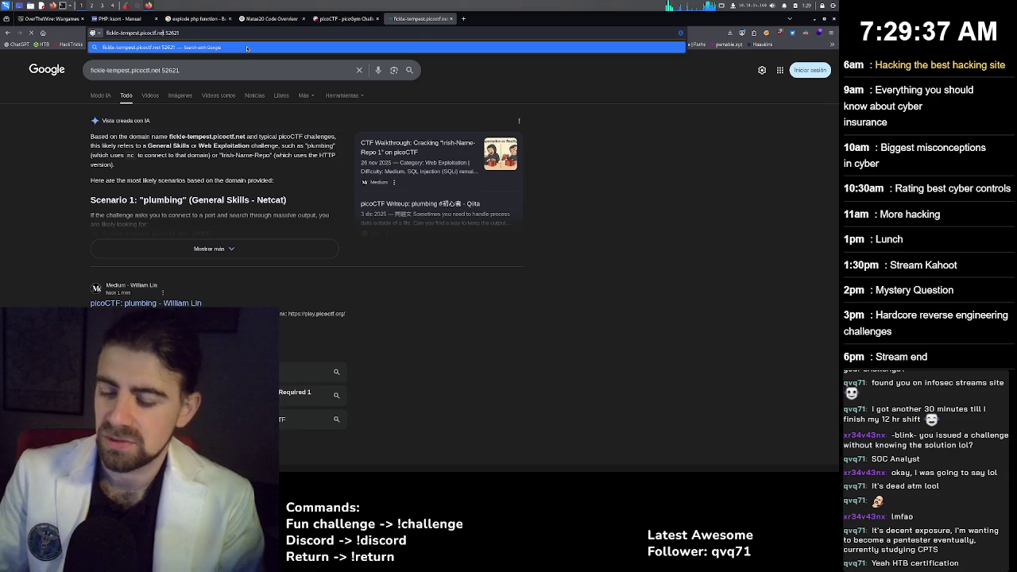
{"action": "key", "text": "BackSpace"}
{"action": "type", "text": ":"}
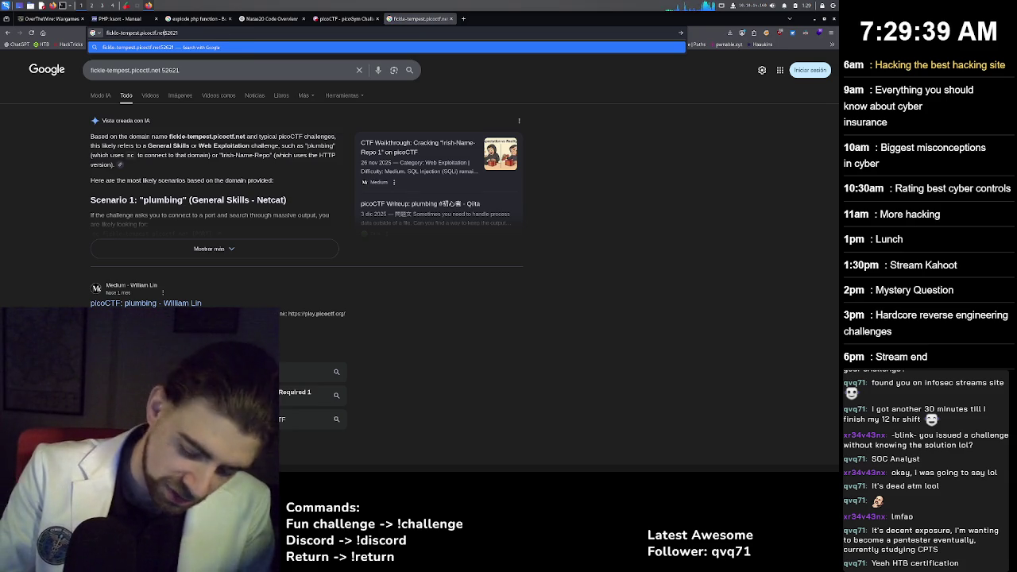
{"action": "key", "text": "Return"}
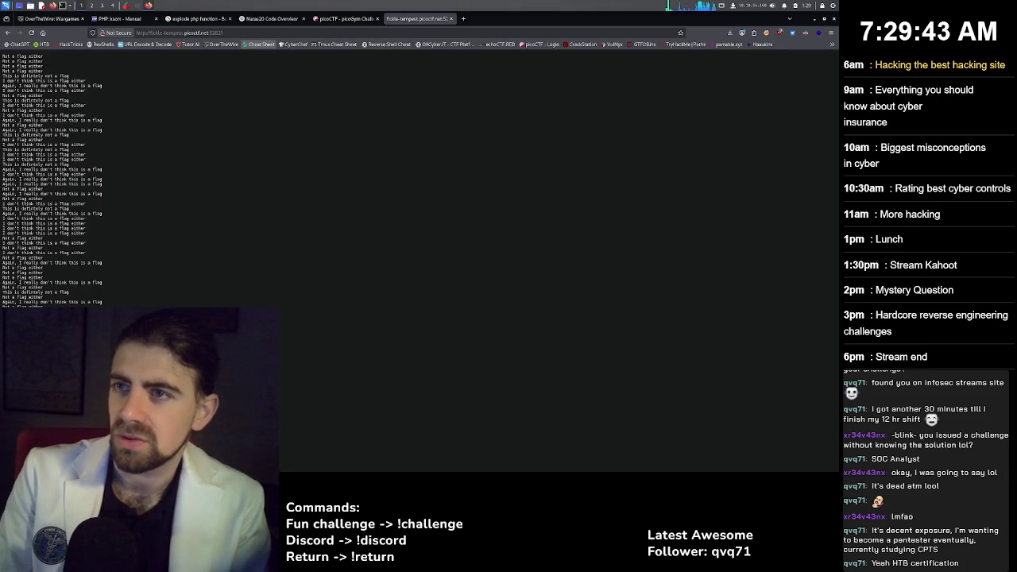
{"action": "key", "text": "ctrl+plus"}
{"action": "key", "text": "ctrl+plus"}
{"action": "key", "text": "ctrl+plus"}
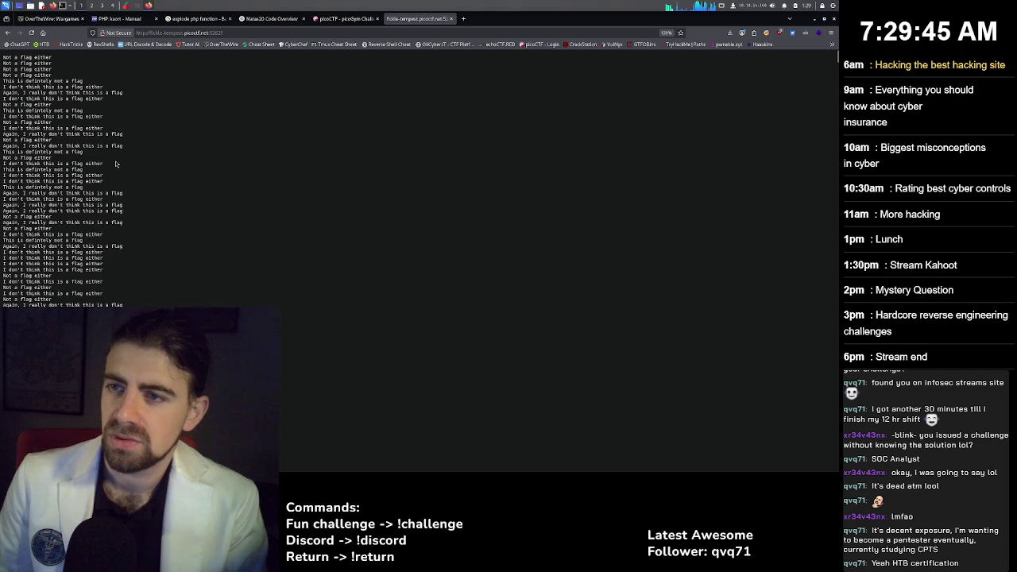
{"action": "key", "text": "ctrl+plus"}
{"action": "key", "text": "ctrl+plus"}
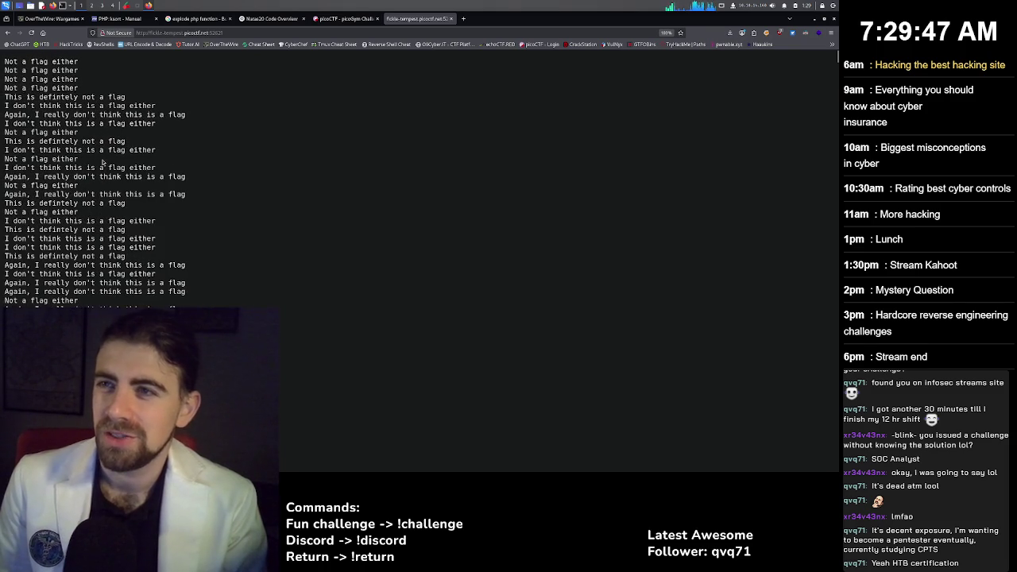
{"action": "key", "text": "ctrl+plus"}
{"action": "key", "text": "ctrl+plus"}
{"action": "key", "text": "ctrl+plus"}
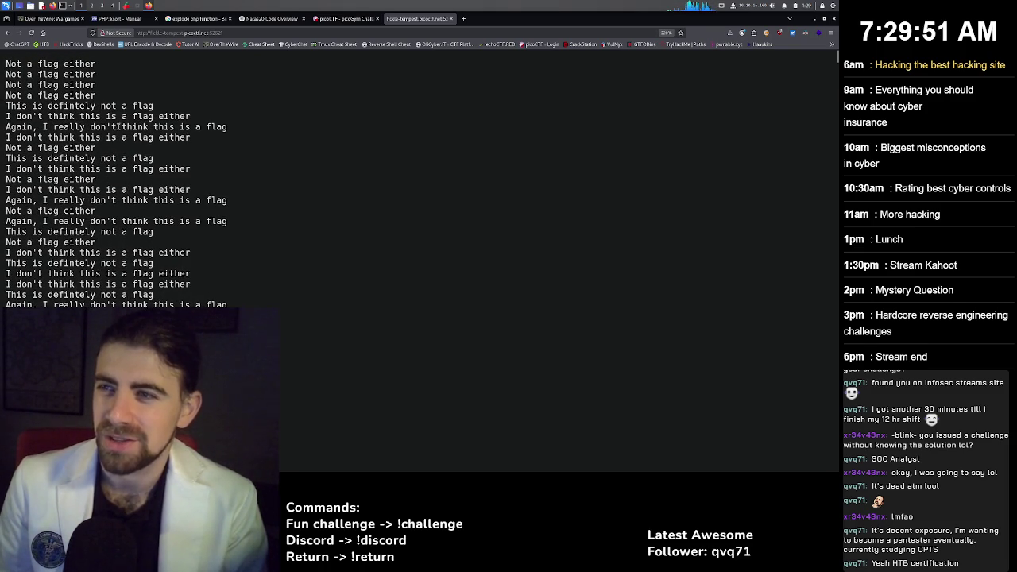
{"action": "scroll", "coordinate": [809, 77], "scroll_direction": "down", "scroll_amount": 10}
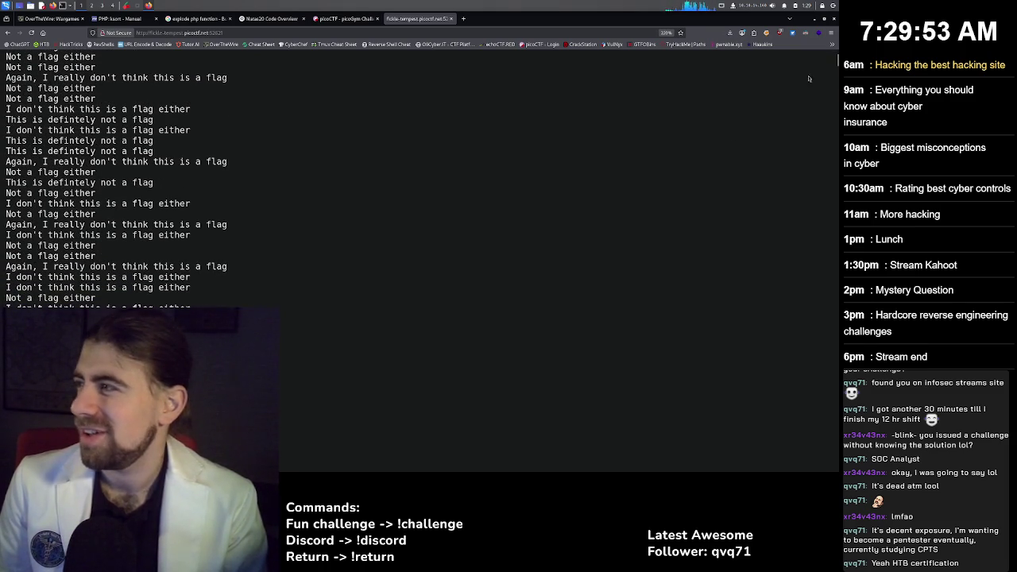
{"action": "left_click_drag", "start_coordinate": [836, 62], "coordinate": [815, 251]}
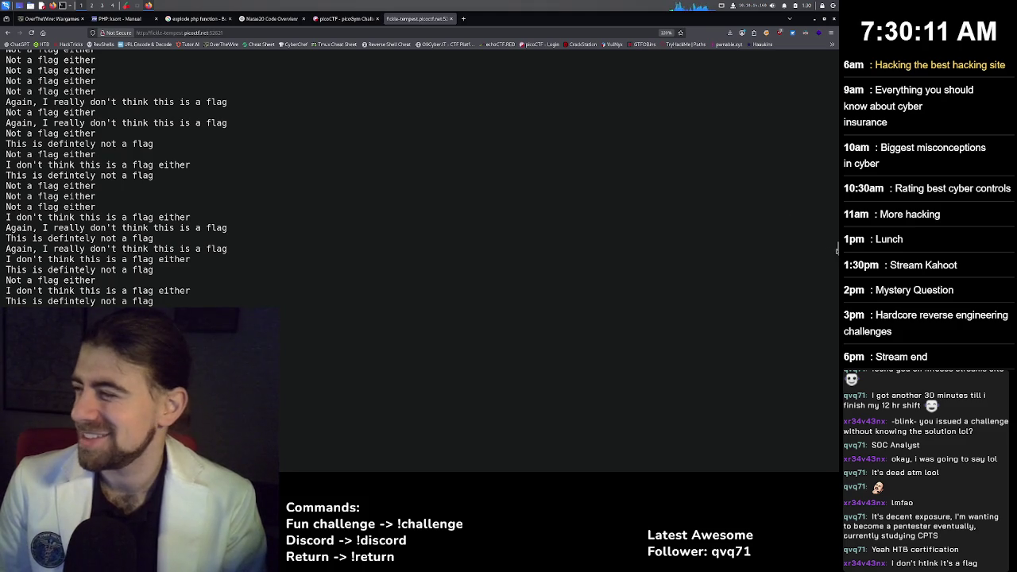
{"action": "left_click_drag", "start_coordinate": [837, 249], "coordinate": [837, 289]}
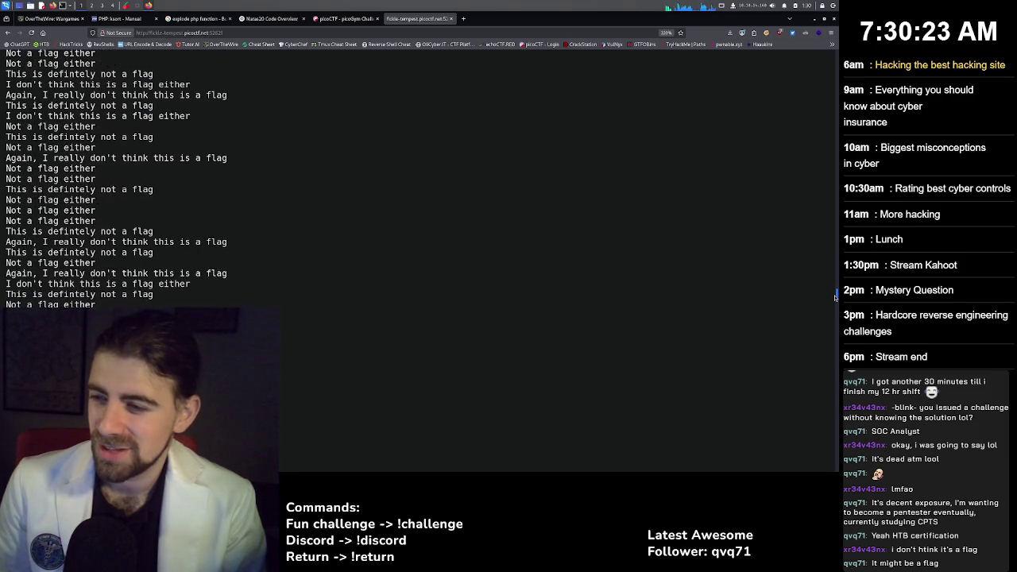
{"action": "left_click_drag", "start_coordinate": [836, 296], "coordinate": [836, 300]}
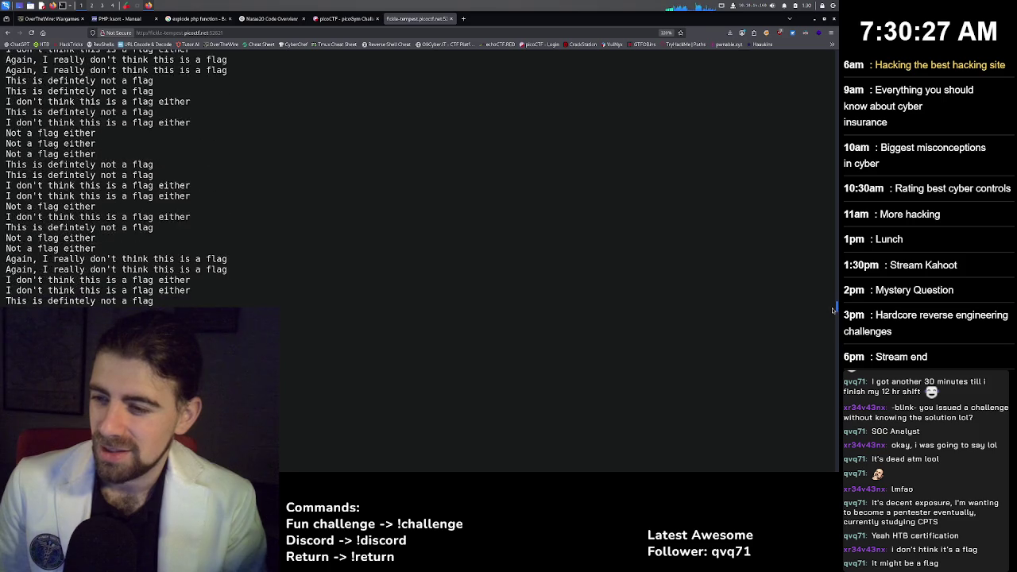
{"action": "left_click_drag", "start_coordinate": [832, 309], "coordinate": [831, 320]}
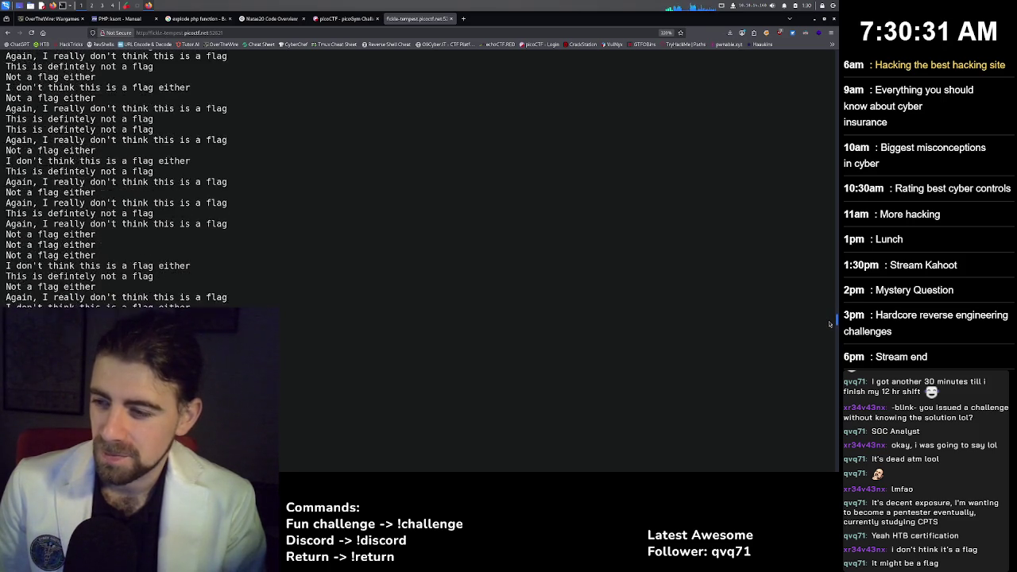
{"action": "left_click_drag", "start_coordinate": [829, 327], "coordinate": [826, 334]}
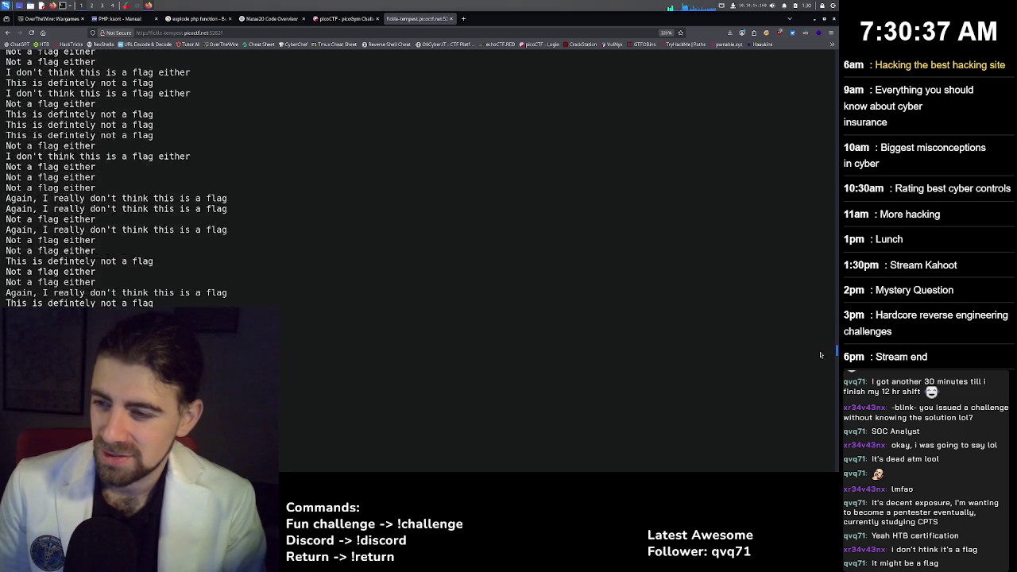
{"action": "left_click_drag", "start_coordinate": [821, 354], "coordinate": [818, 355]}
Find the flag by searching the output for '{', select that line, and return to picoCTF.
{"action": "key", "text": "ctrl+f"}
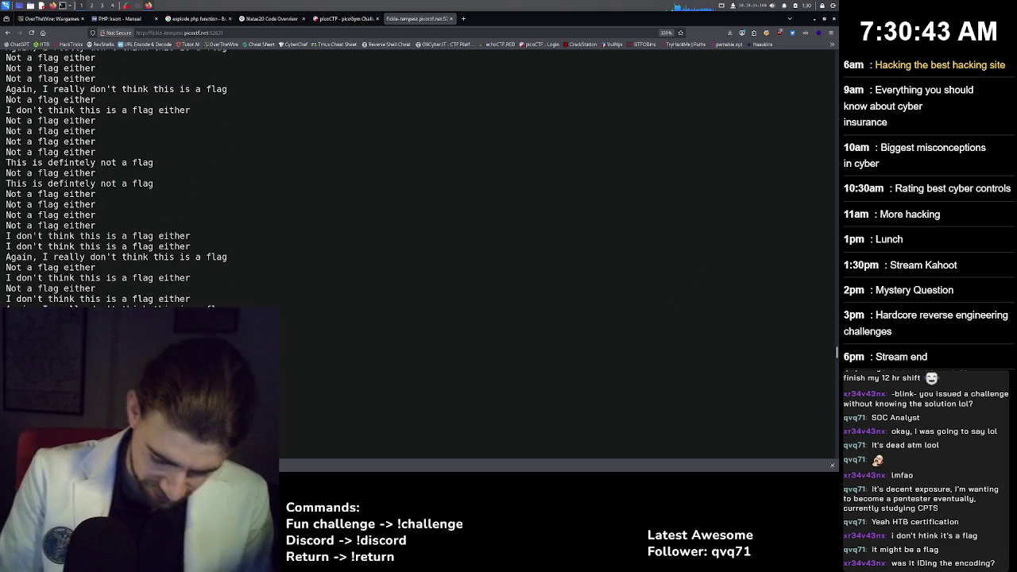
{"action": "type", "text": "{"}
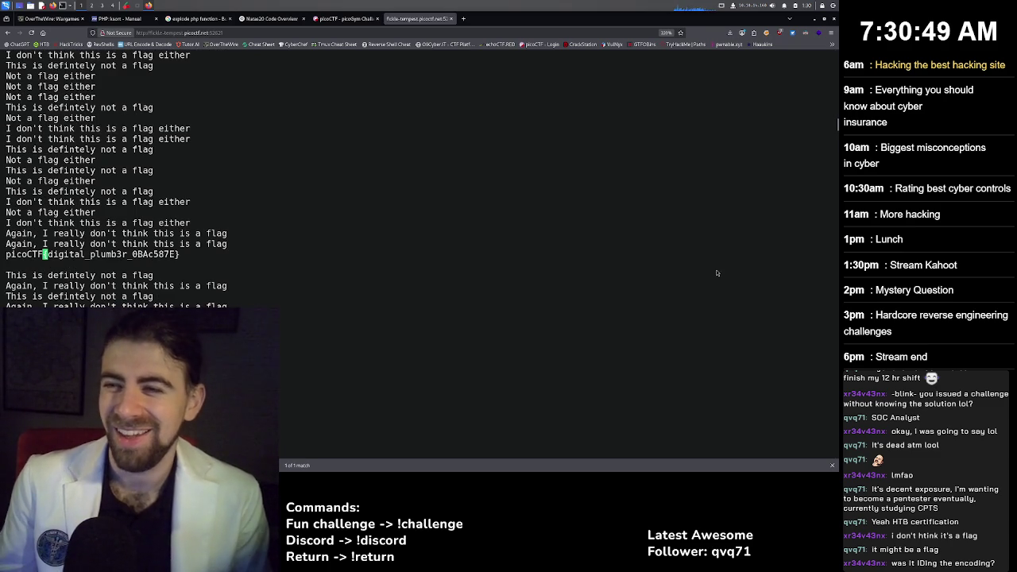
{"action": "left_click_drag", "start_coordinate": [178, 255], "coordinate": [9, 256]}
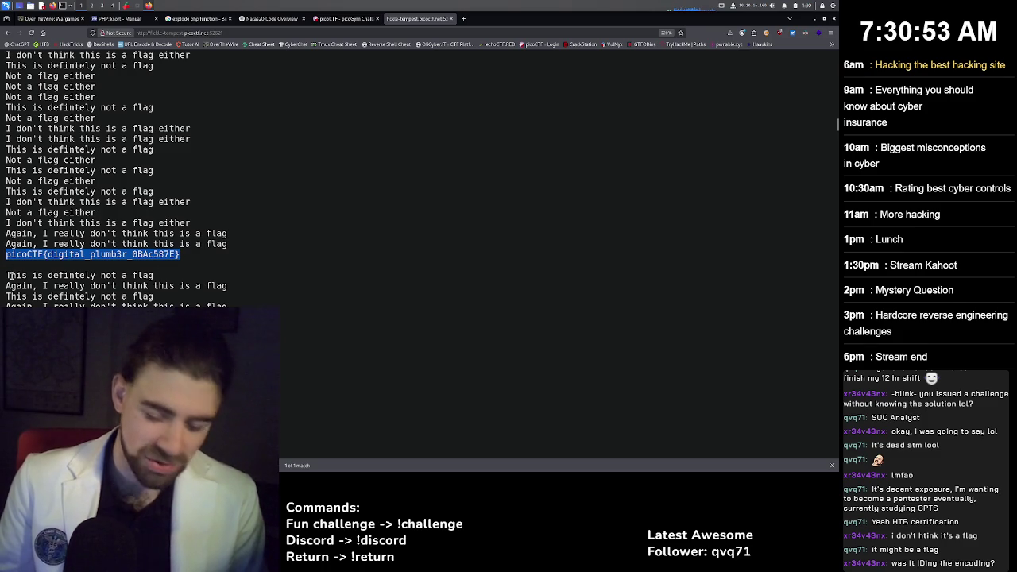
{"action": "left_click", "coordinate": [345, 18]}
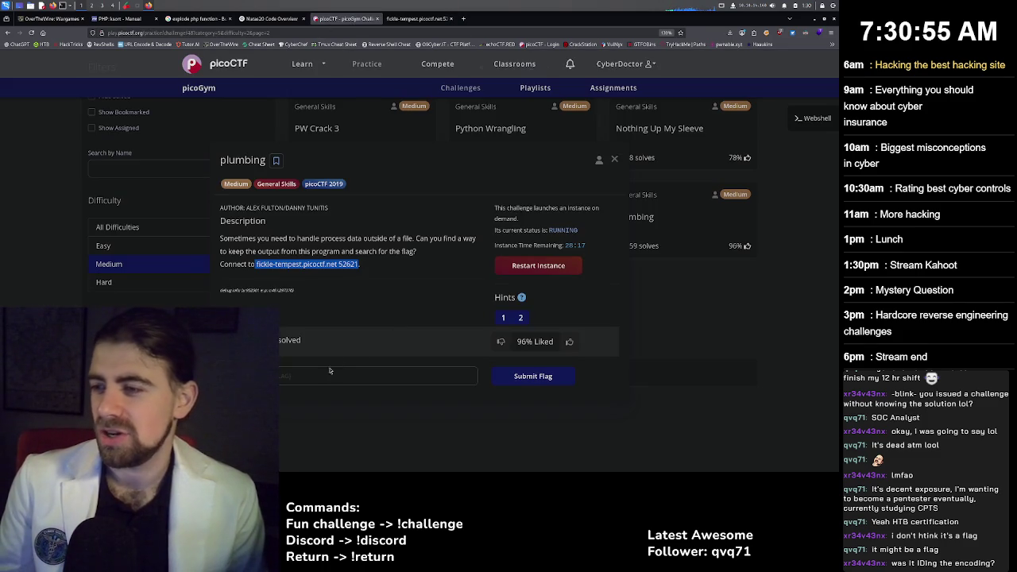
Paste the copied flag into the plumbing answer field and submit it.
{"action": "left_click", "coordinate": [329, 372]}
{"action": "key", "text": "ctrl+v"}
{"action": "left_click", "coordinate": [522, 378]}
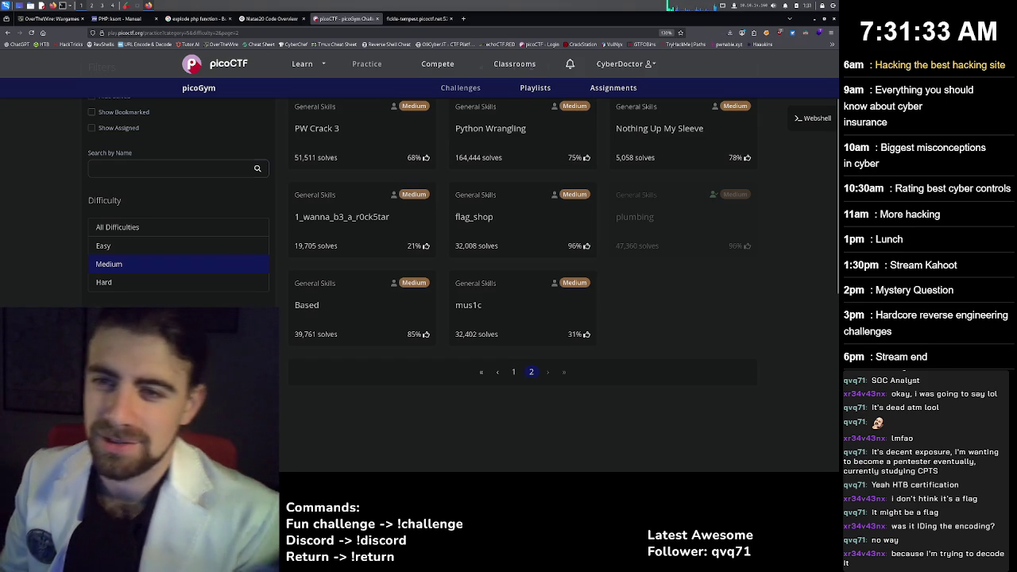
Recheck the flag line in the instance output, then return to the picoGym challenge list.
{"action": "key", "text": "ctrl+Tab"}
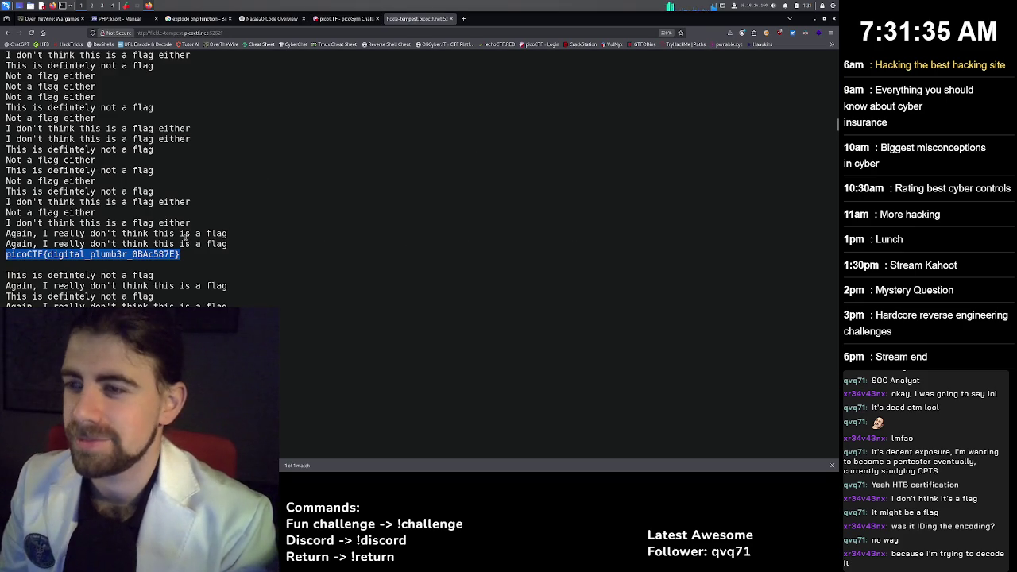
{"action": "left_click", "coordinate": [97, 255]}
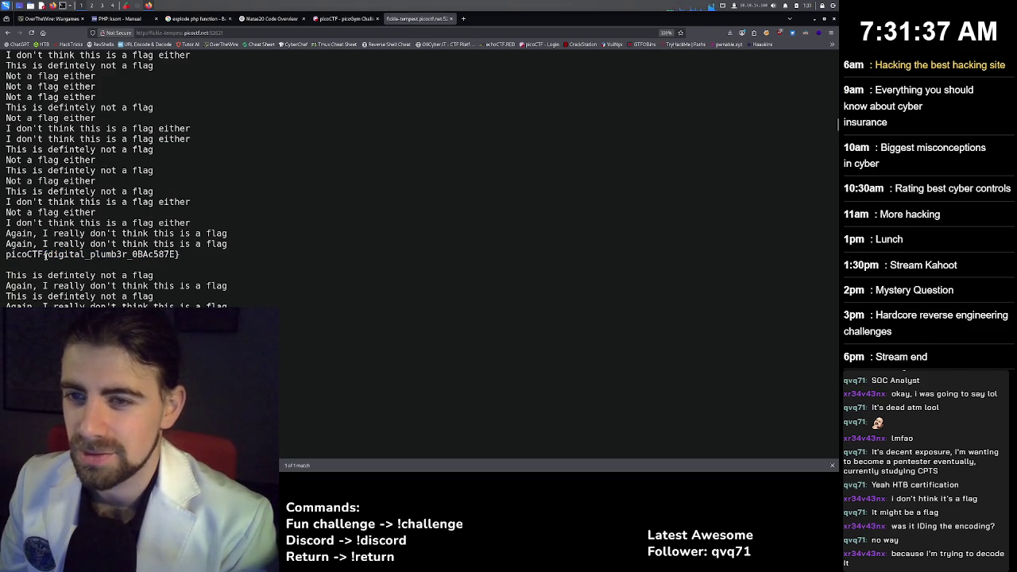
{"action": "left_click_drag", "start_coordinate": [44, 254], "coordinate": [49, 254]}
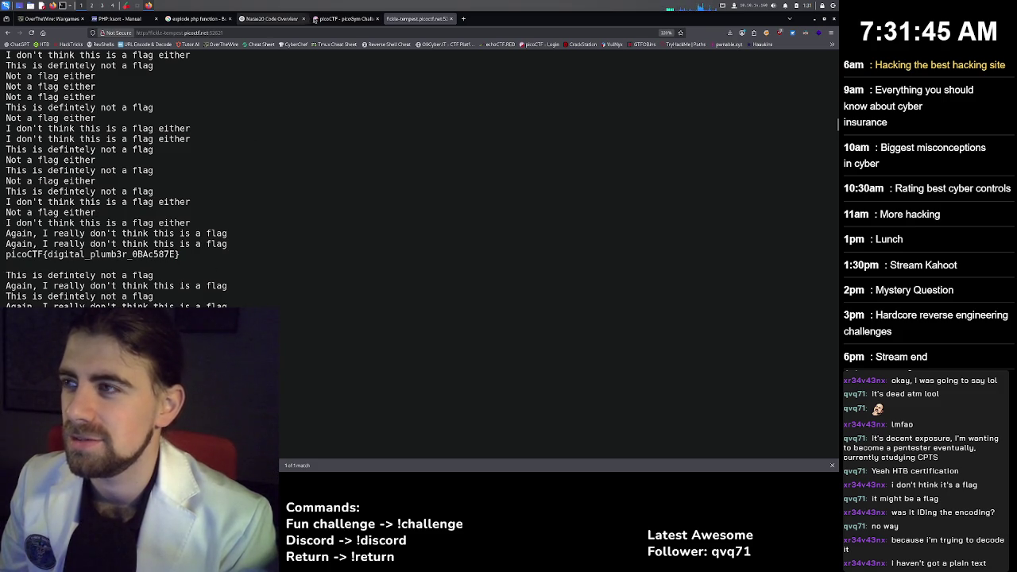
{"action": "left_click", "coordinate": [330, 19]}
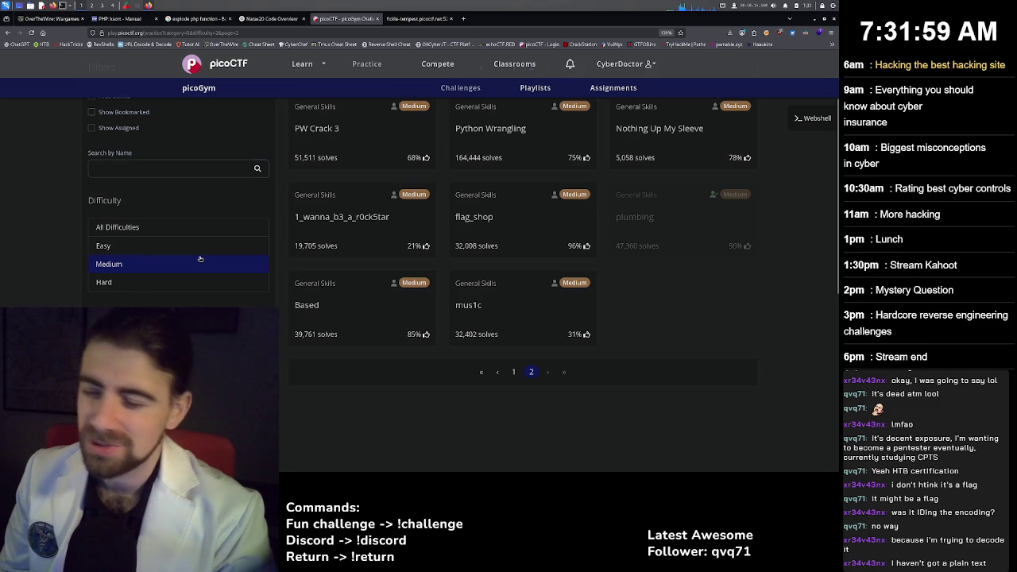
Glance at flag_shop, then open plumbing and reveal its first hint about the flag format.
{"action": "left_click", "coordinate": [551, 225]}
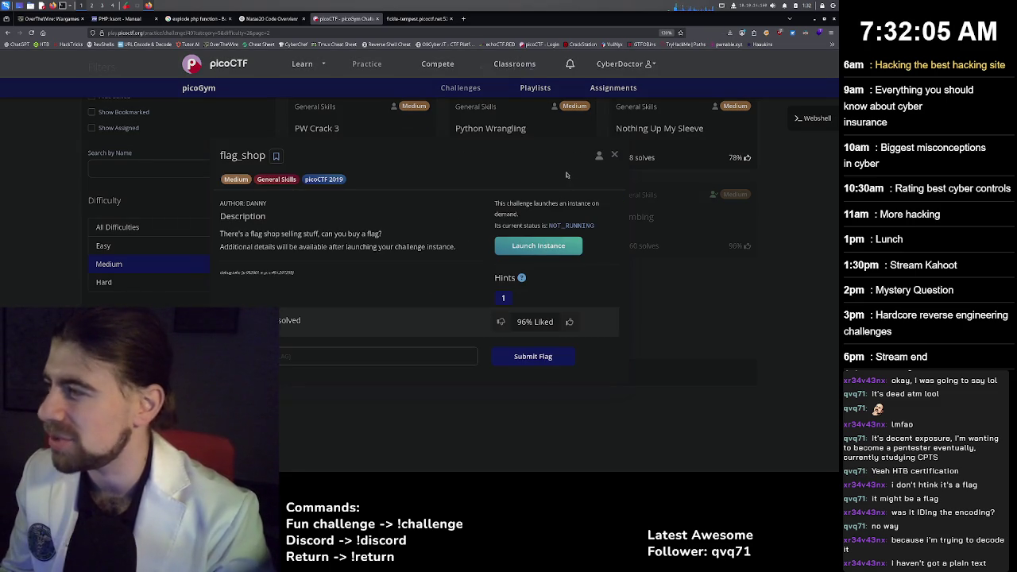
{"action": "left_click", "coordinate": [615, 155]}
{"action": "left_click", "coordinate": [662, 210]}
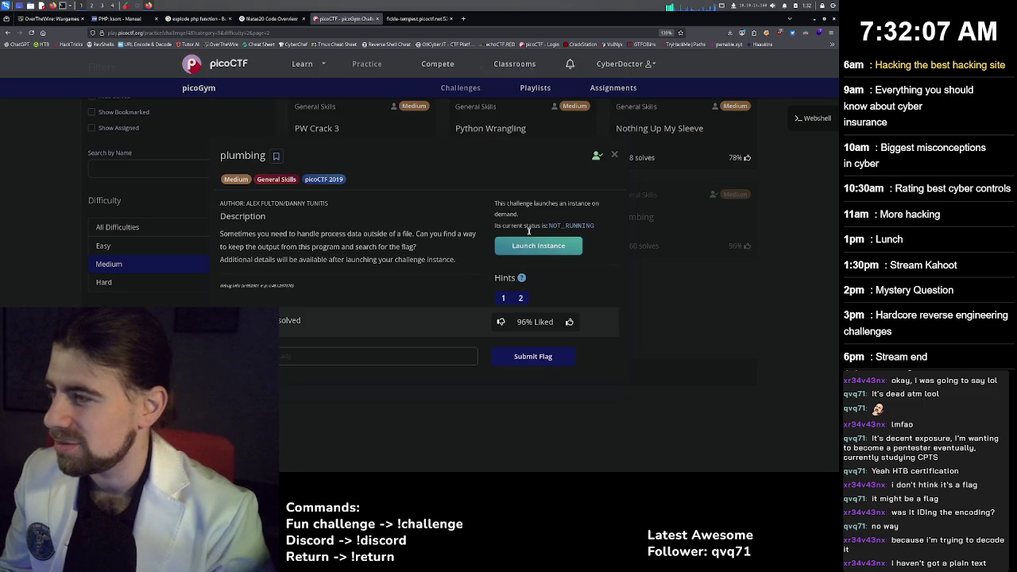
{"action": "left_click", "coordinate": [505, 298]}
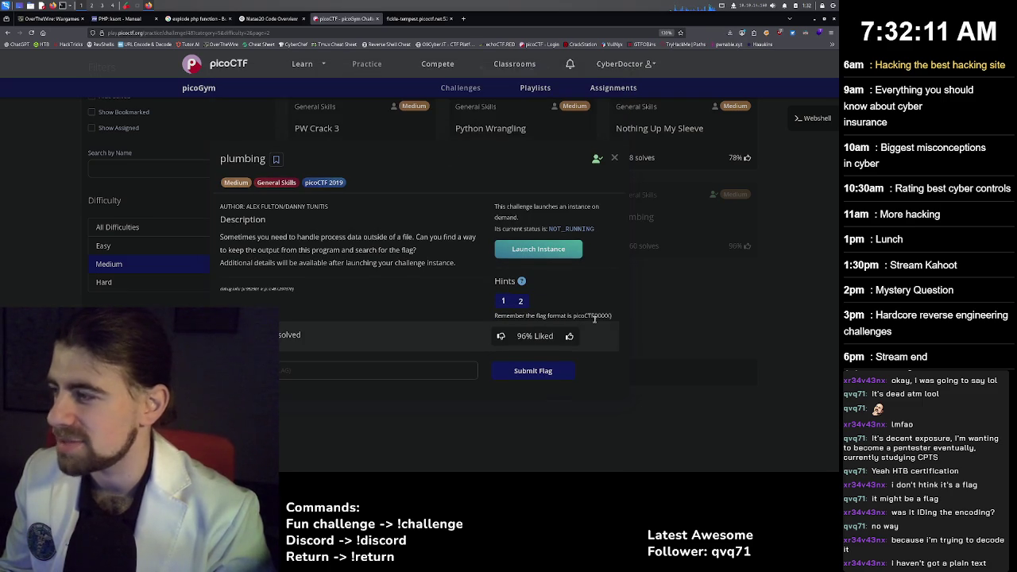
{"action": "left_click_drag", "start_coordinate": [594, 317], "coordinate": [603, 317]}
{"action": "left_click", "coordinate": [552, 302]}
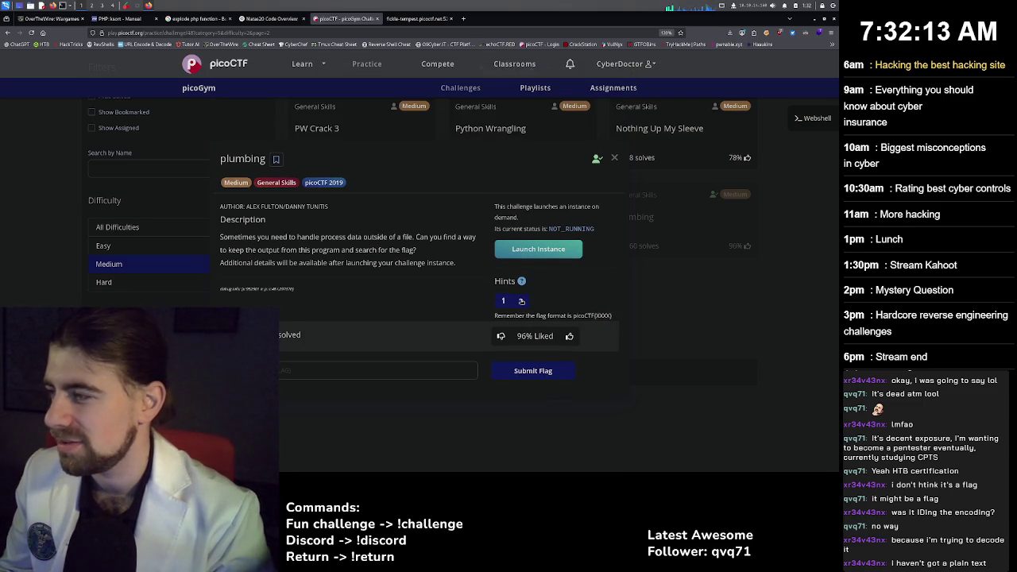
Reveal plumbing's second hint about pipes, close it, and open the flag_shop details.
{"action": "left_click", "coordinate": [521, 301]}
{"action": "left_click_drag", "start_coordinate": [514, 319], "coordinate": [603, 330]}
{"action": "left_click", "coordinate": [586, 322]}
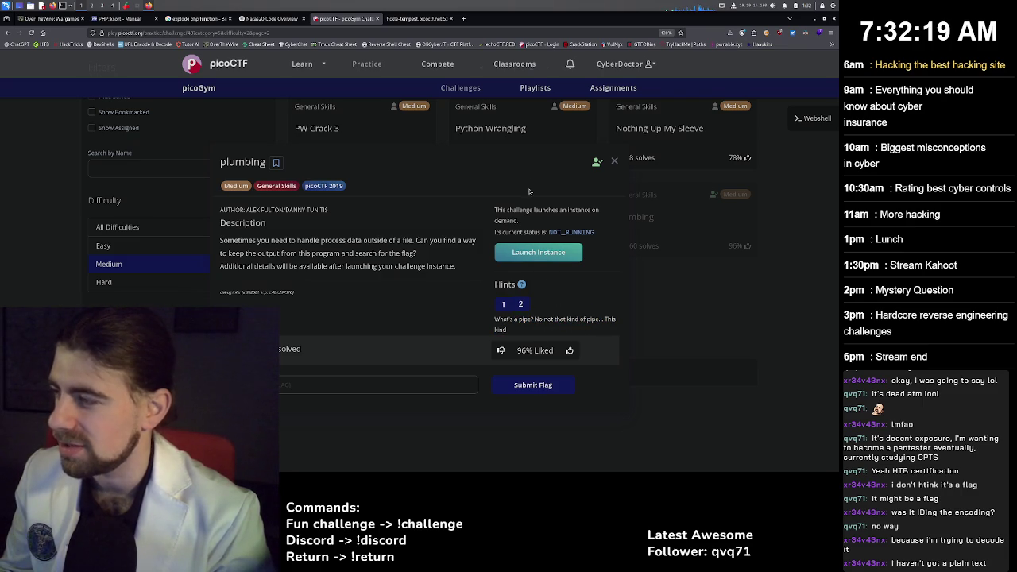
{"action": "left_click", "coordinate": [615, 163]}
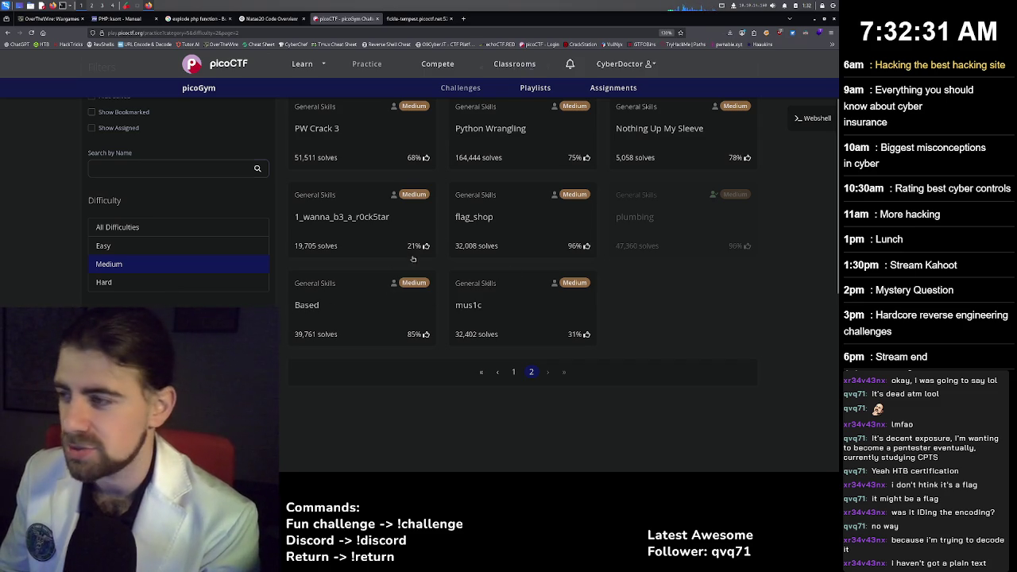
{"action": "left_click", "coordinate": [498, 224]}
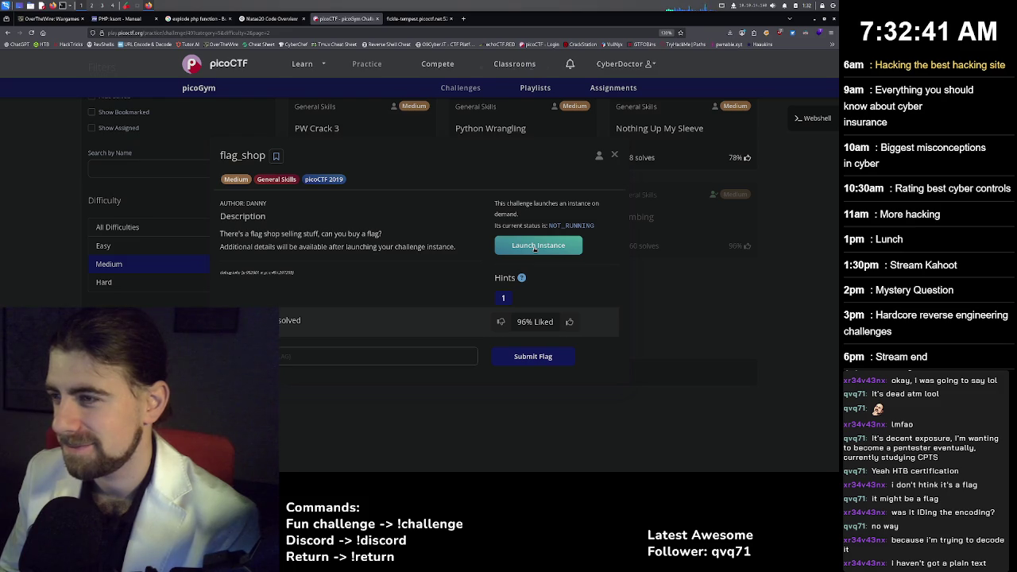
Launch the flag_shop instance on port 61084 and return to the plumbing output tab.
{"action": "left_click", "coordinate": [529, 251]}
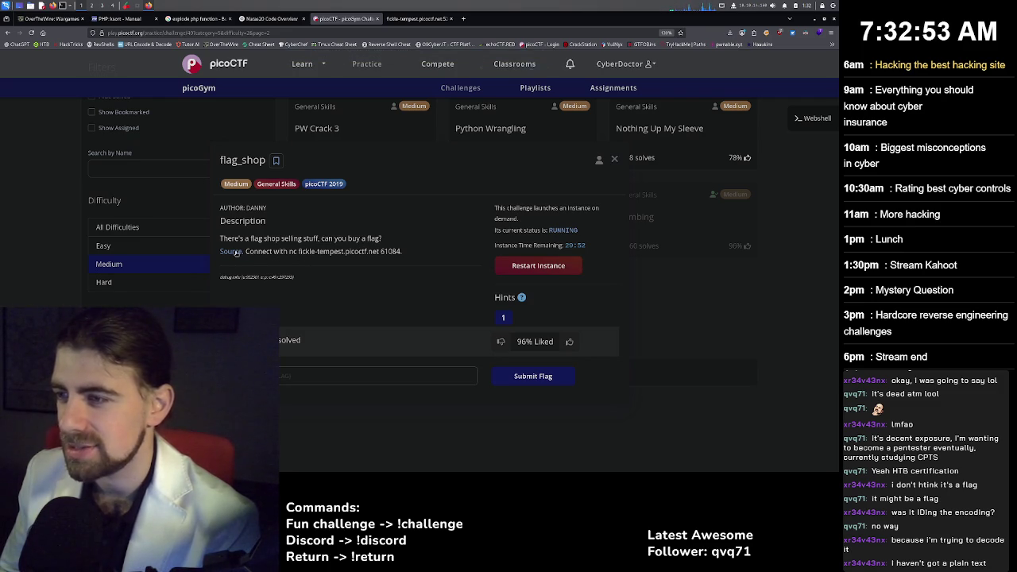
{"action": "left_click", "coordinate": [425, 22]}
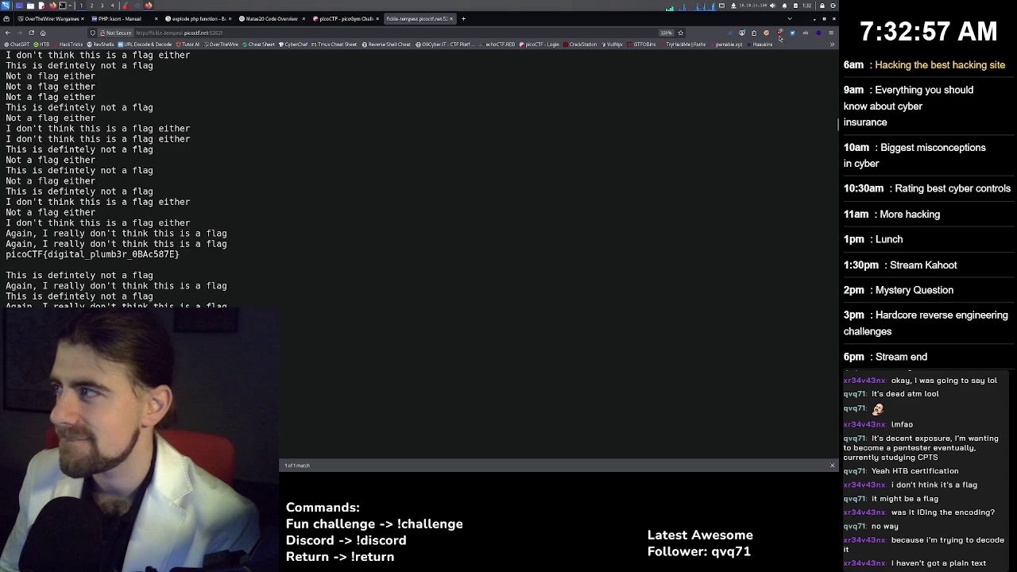
Check Firefox's recent downloads list for store.c, then close it.
{"action": "left_click", "coordinate": [729, 32]}
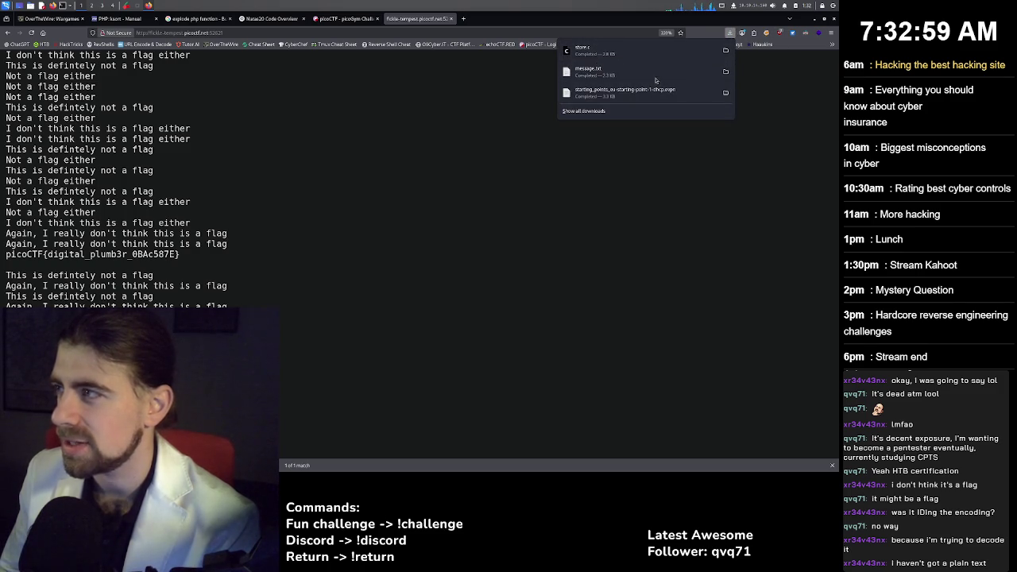
{"action": "key", "text": "Escape"}
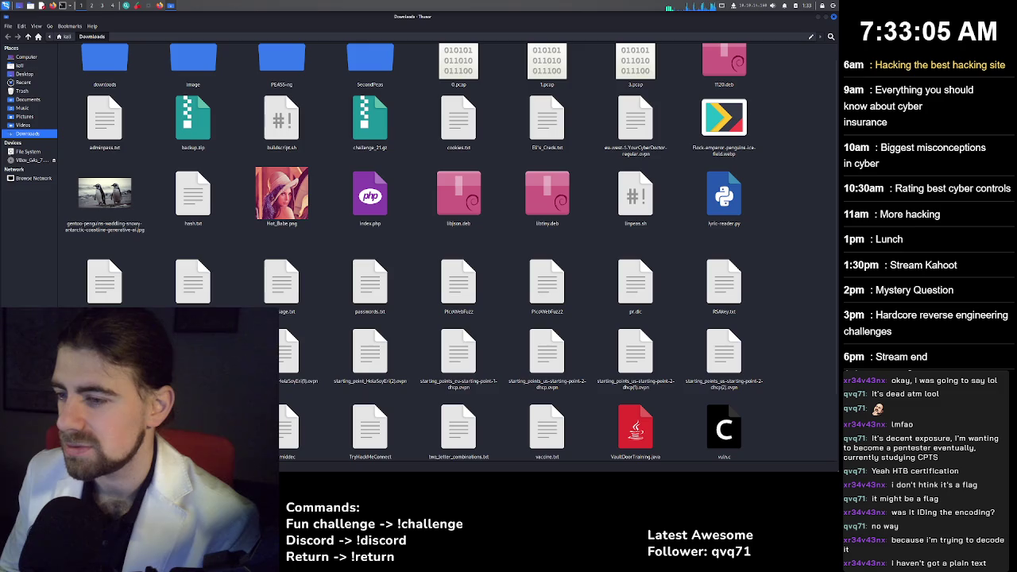
Bring up store.c in vim, jump to the auction_choice and Buy Flags lines, and enlarge the text twice.
{"action": "key", "text": "alt+Tab"}
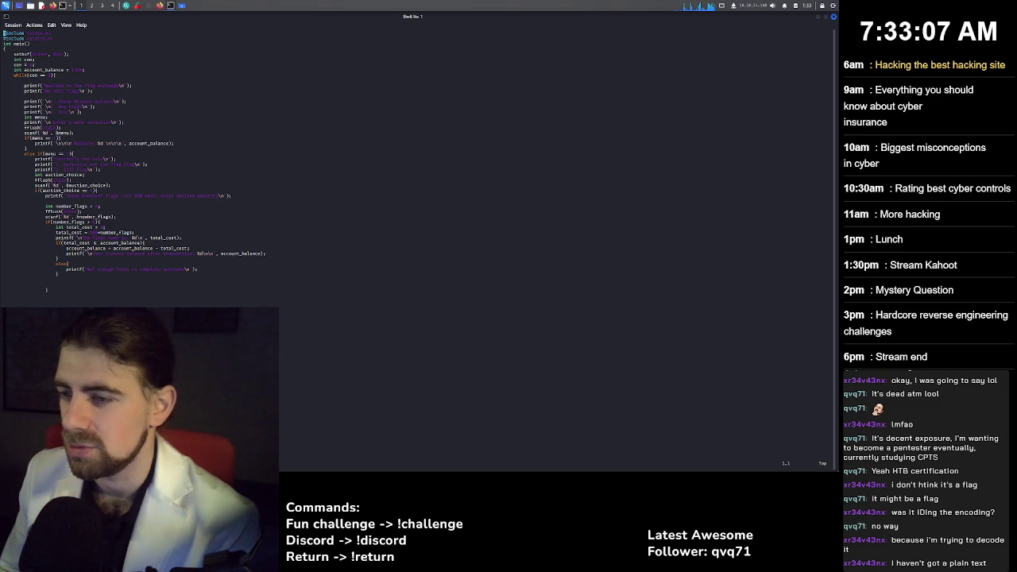
{"action": "scroll", "coordinate": [143, 167], "scroll_direction": "down", "scroll_amount": 7}
{"action": "scroll", "coordinate": [143, 167], "scroll_direction": "up", "scroll_amount": 7}
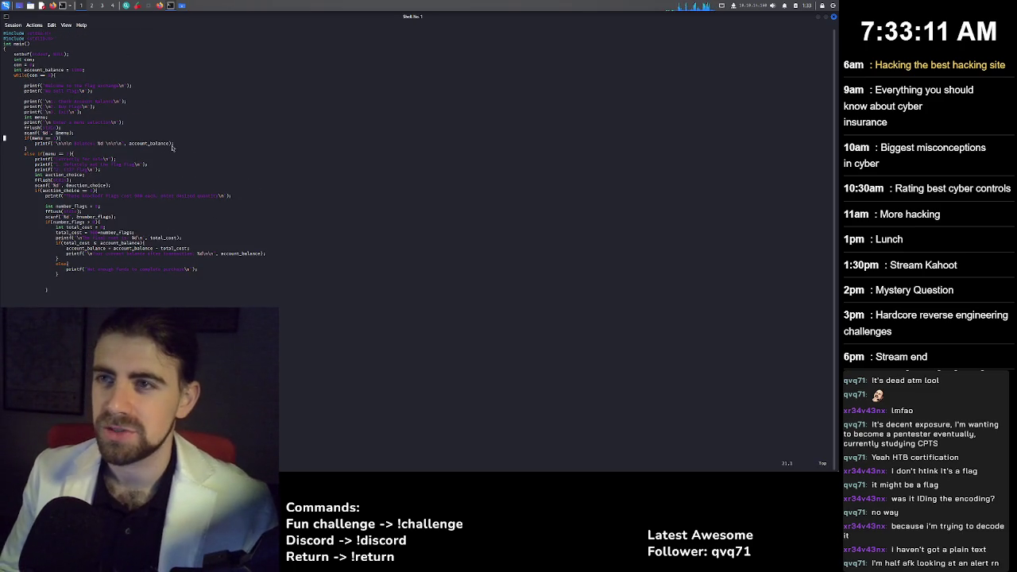
{"action": "left_click", "coordinate": [157, 177]}
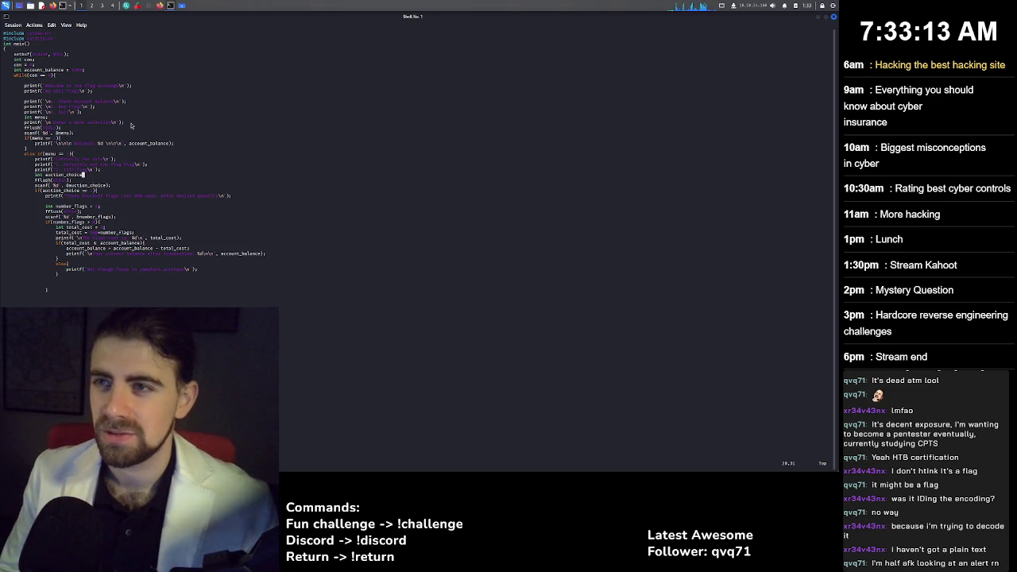
{"action": "left_click", "coordinate": [127, 109]}
{"action": "key", "text": "ctrl+plus"}
{"action": "key", "text": "ctrl+plus"}
{"action": "key", "text": "ctrl+plus"}
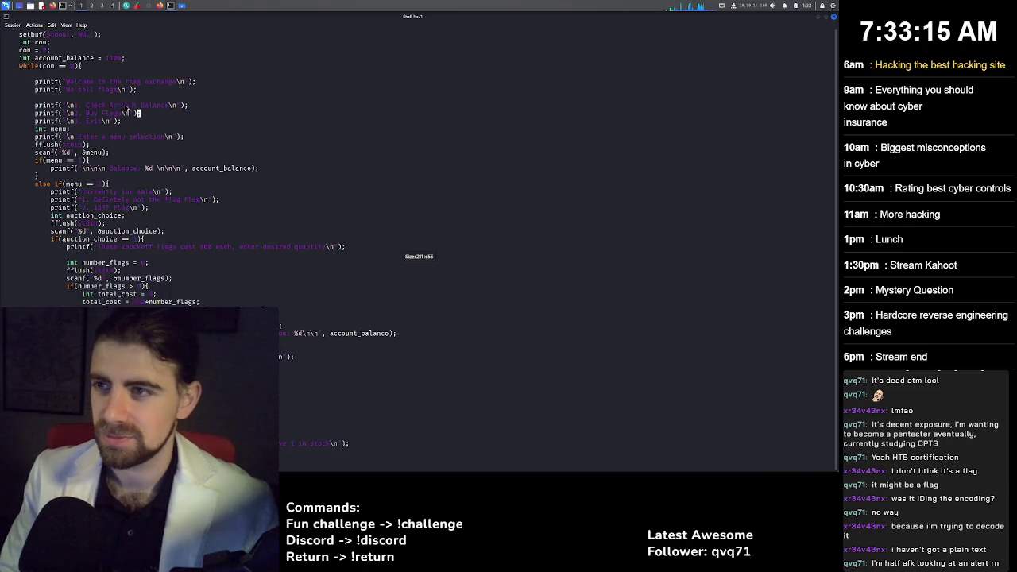
{"action": "key", "text": "ctrl+plus"}
{"action": "key", "text": "ctrl+plus"}
{"action": "key", "text": "ctrl+plus"}
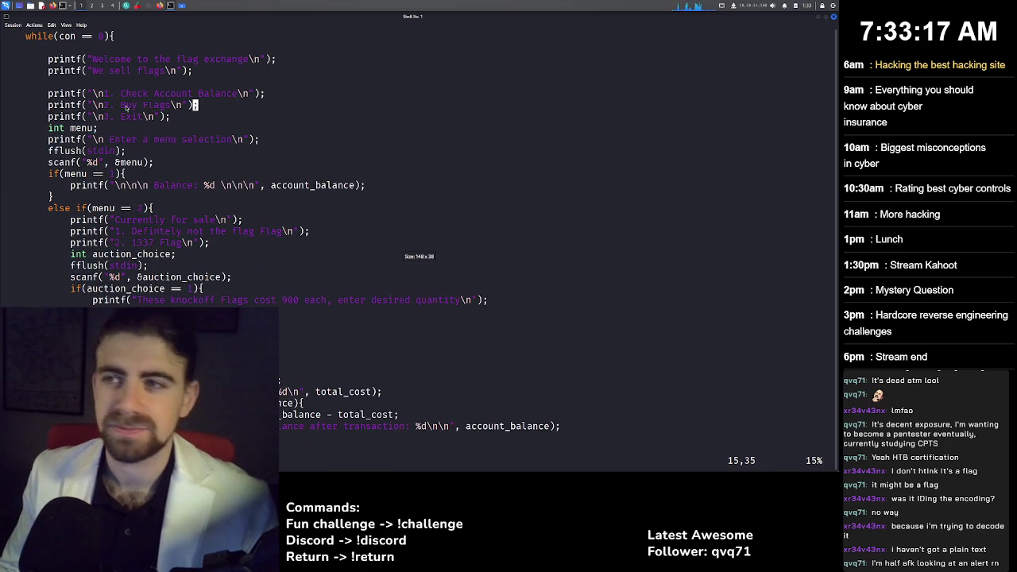
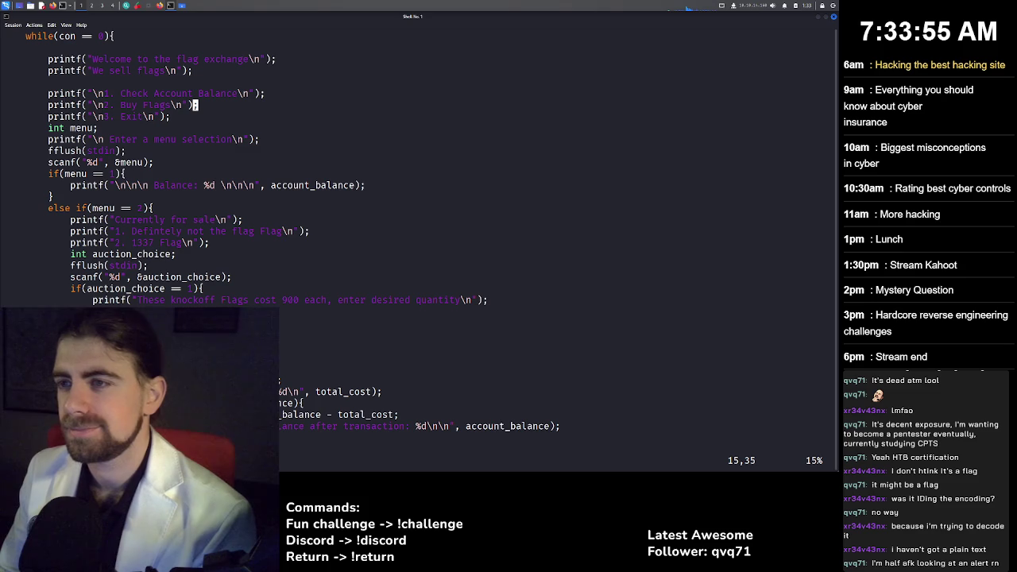
Copy the 'nc fickle-tempest.picoctf.net 61084' command from the flag_shop page and return to the C source.
{"action": "key", "text": "alt+Tab"}
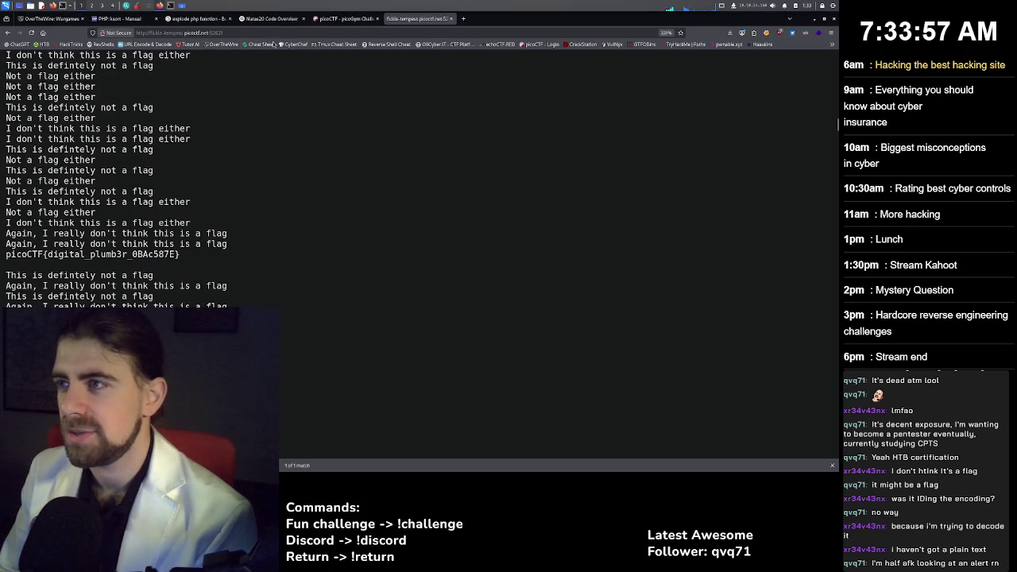
{"action": "left_click", "coordinate": [346, 18]}
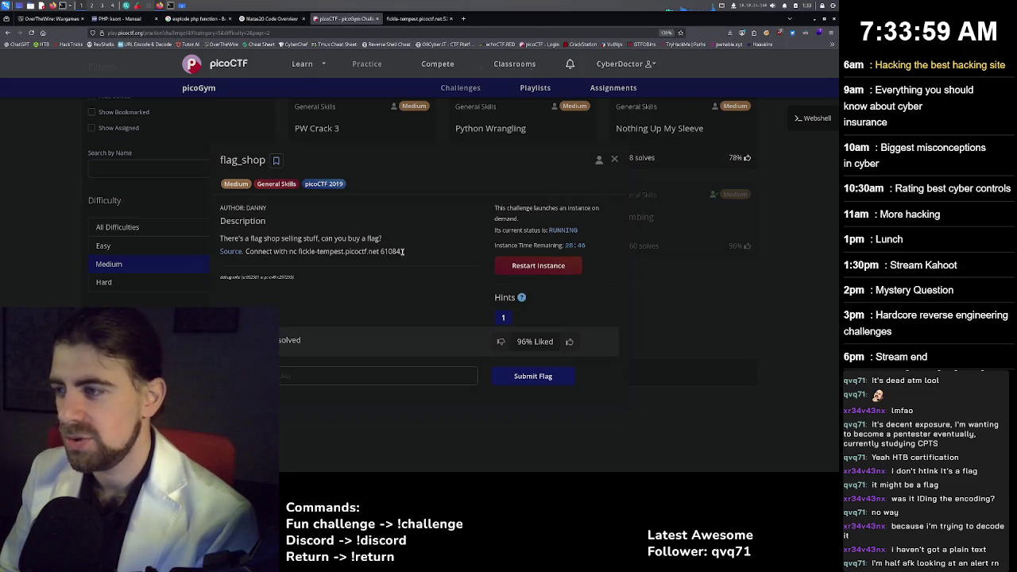
{"action": "left_click_drag", "start_coordinate": [403, 251], "coordinate": [337, 251]}
{"action": "left_click", "coordinate": [333, 251]}
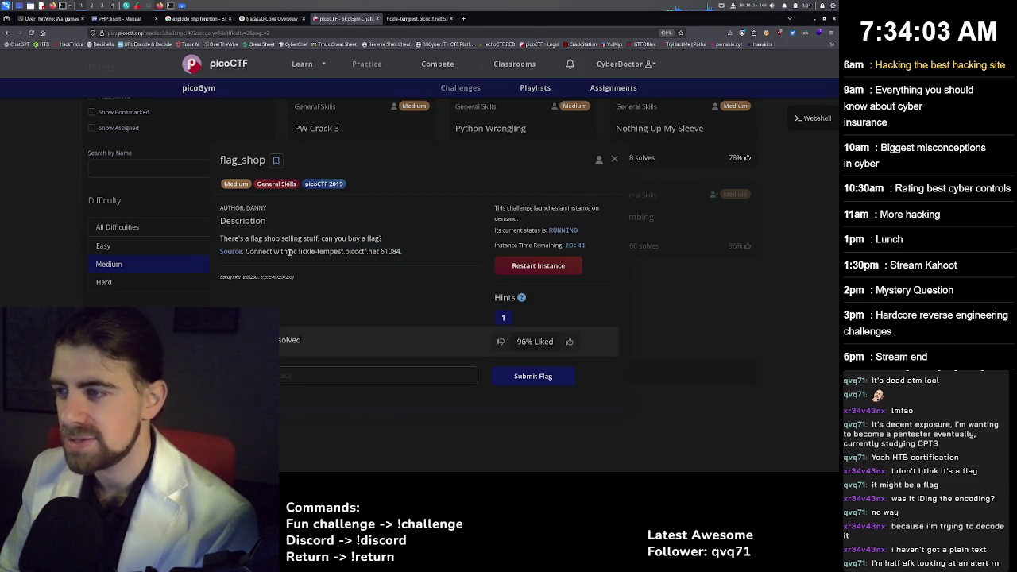
{"action": "left_click_drag", "start_coordinate": [289, 252], "coordinate": [402, 254]}
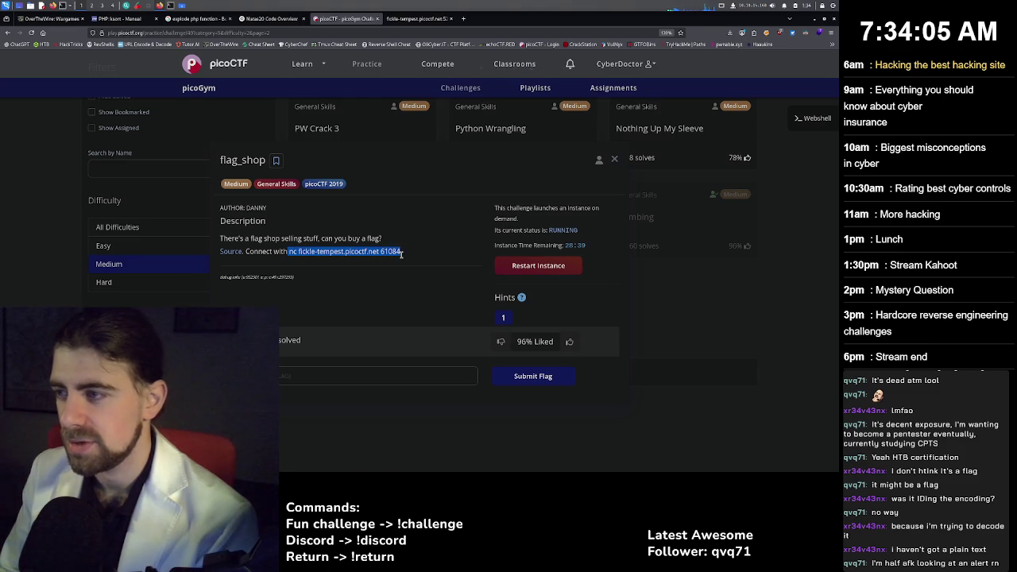
{"action": "left_click", "coordinate": [325, 251]}
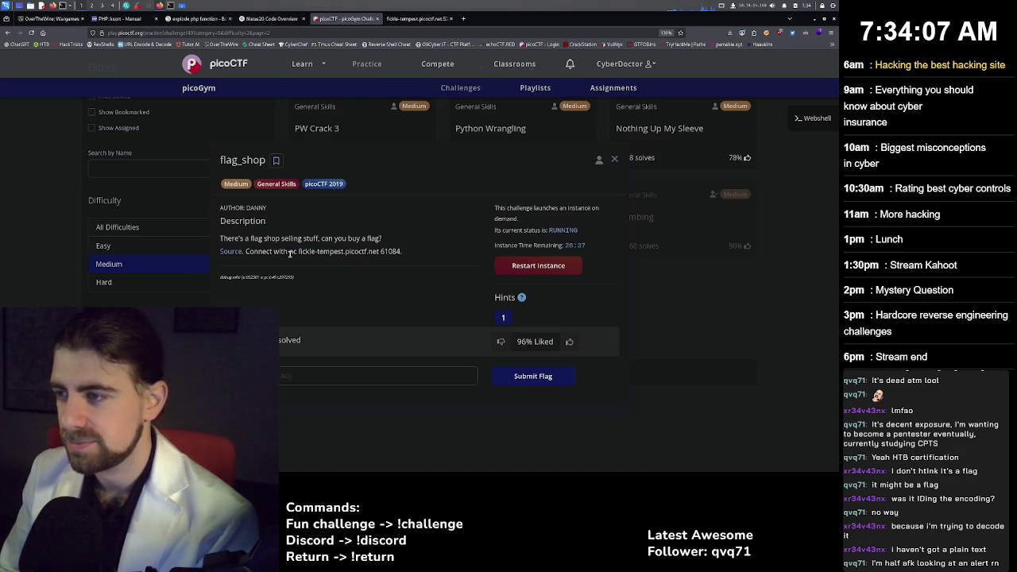
{"action": "left_click_drag", "start_coordinate": [290, 253], "coordinate": [402, 251]}
{"action": "key", "text": "ctrl+c"}
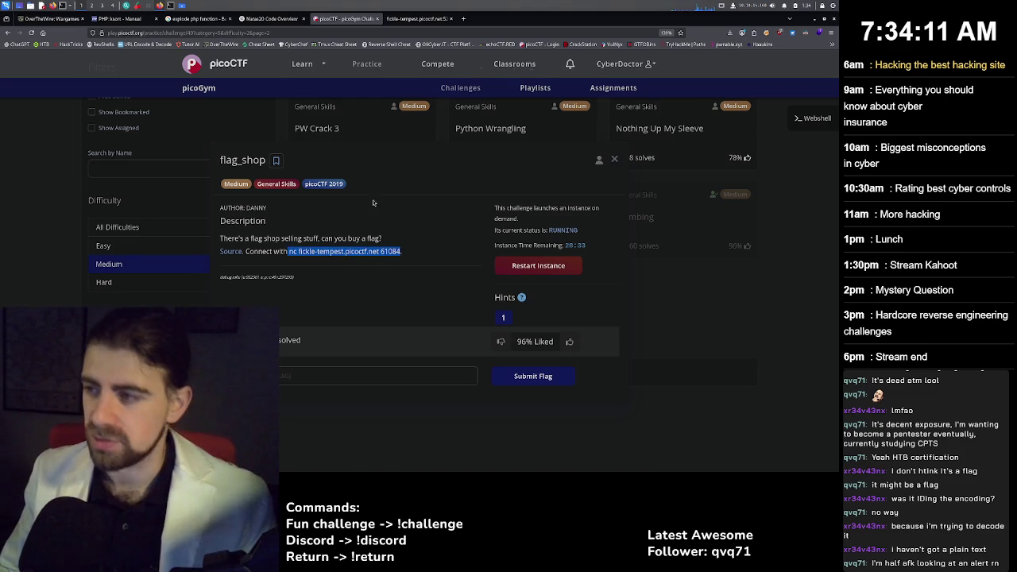
{"action": "left_click", "coordinate": [171, 7]}
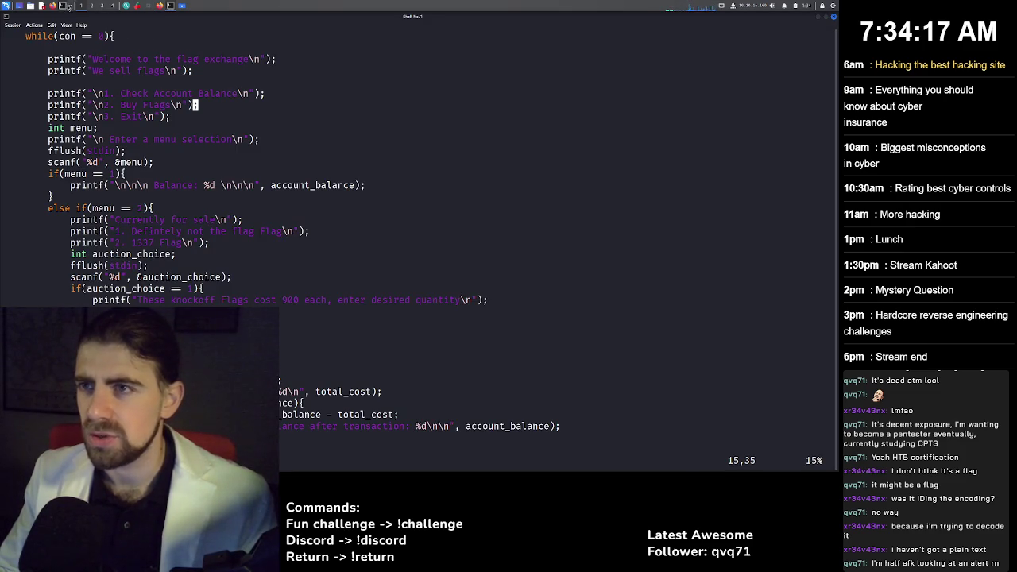
In an enlarged terminal, run the pasted command as nc fickle-tempest.picoctf.net:61084.
{"action": "key", "text": "alt+Tab"}
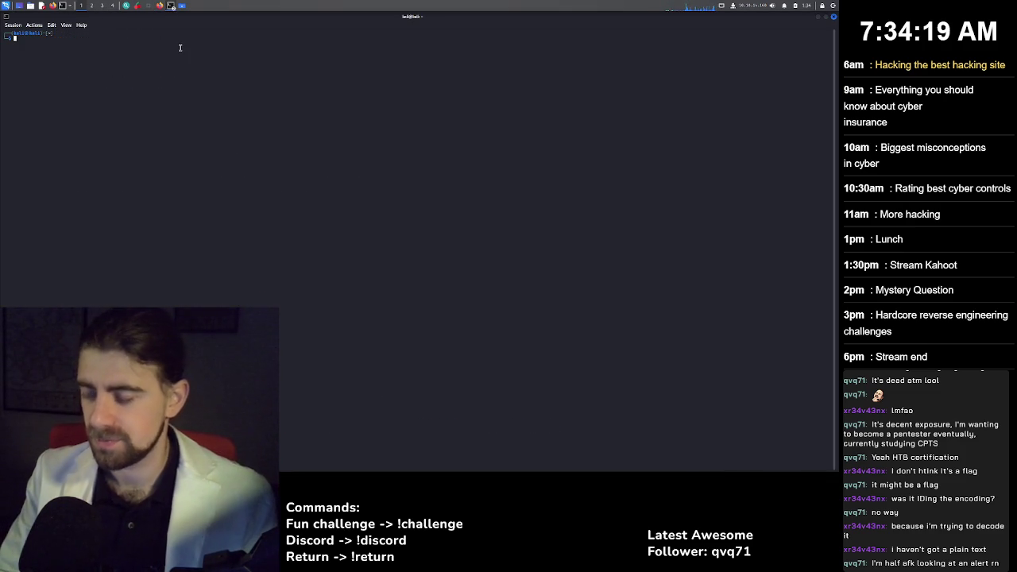
{"action": "key", "text": "ctrl+plus"}
{"action": "key", "text": "ctrl+plus"}
{"action": "key", "text": "ctrl+plus"}
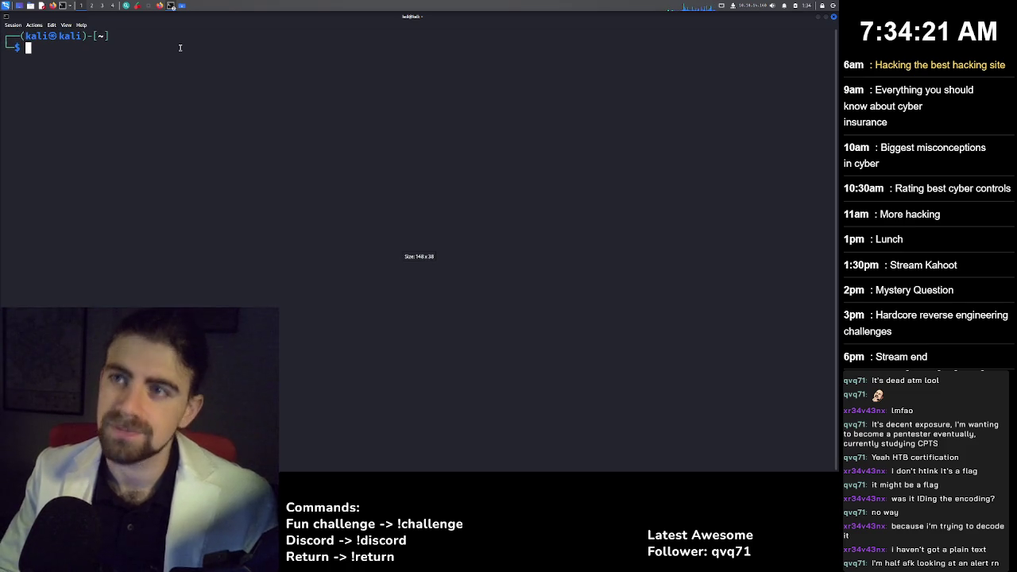
{"action": "key", "text": "ctrl+shift+v"}
{"action": "key", "text": "ctrl+Left"}
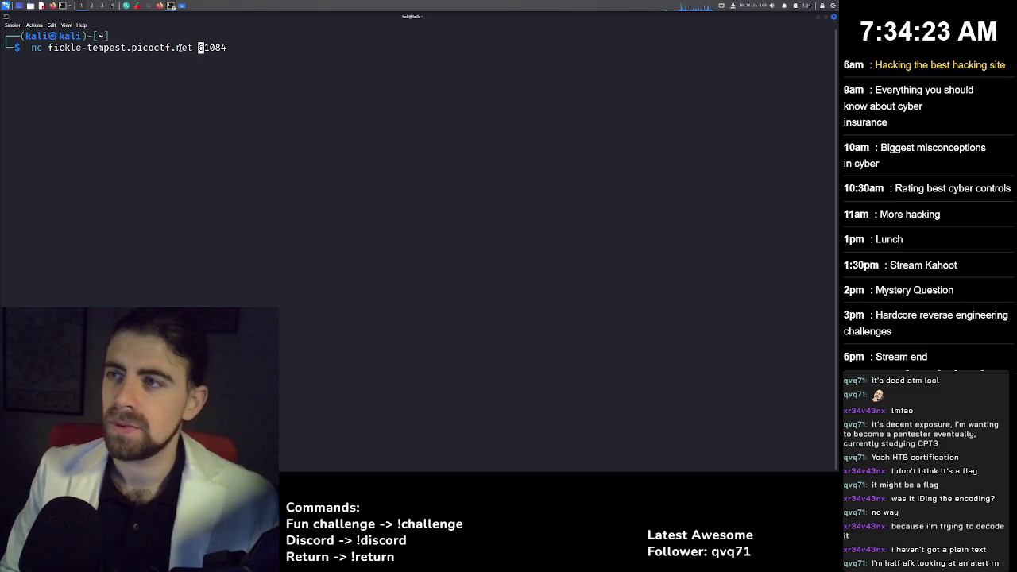
{"action": "key", "text": "BackSpace"}
{"action": "type", "text": ":"}
{"action": "key", "text": "Return"}
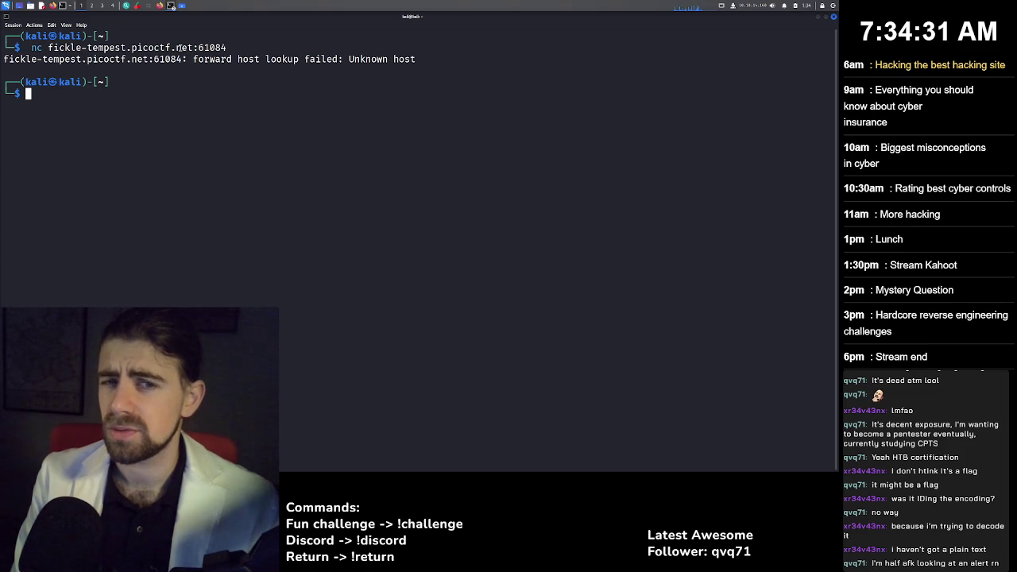
After checking the browser tabs, rerun the nc command without its leading space; it fails again as unknown host.
{"action": "left_click", "coordinate": [158, 5]}
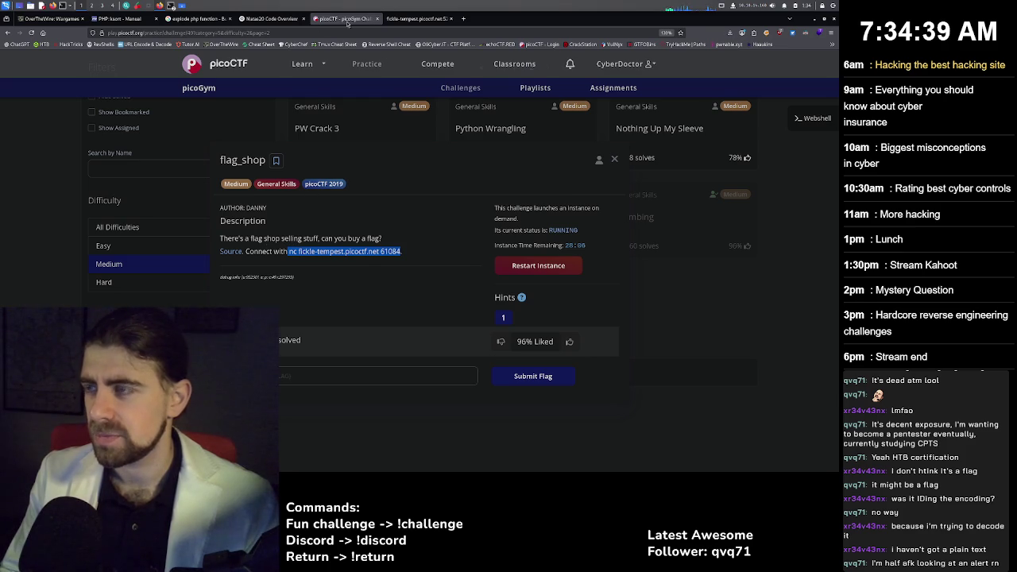
{"action": "left_click", "coordinate": [417, 18]}
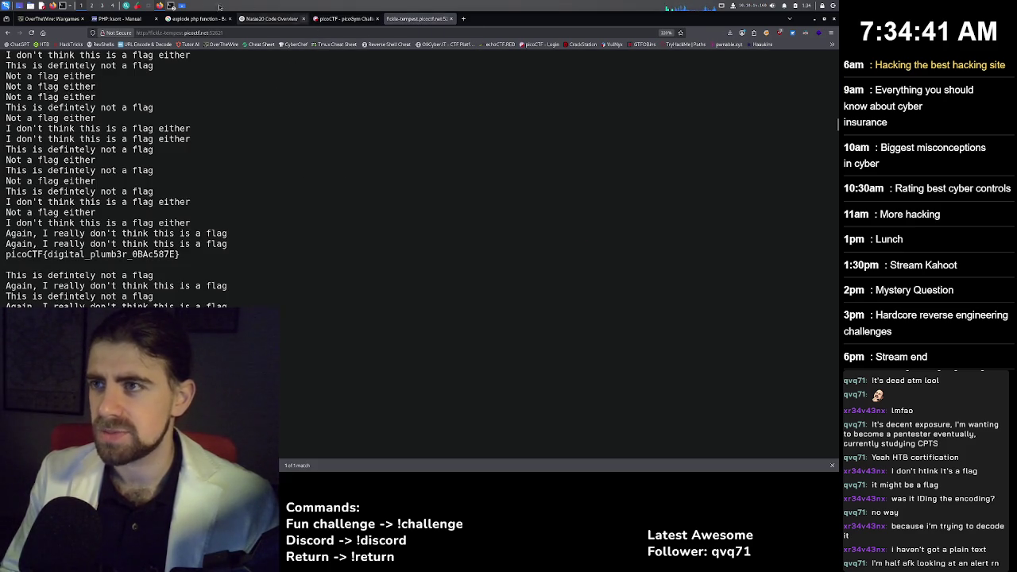
{"action": "mouse_move", "coordinate": [173, 6]}
{"action": "left_click", "coordinate": [193, 36]}
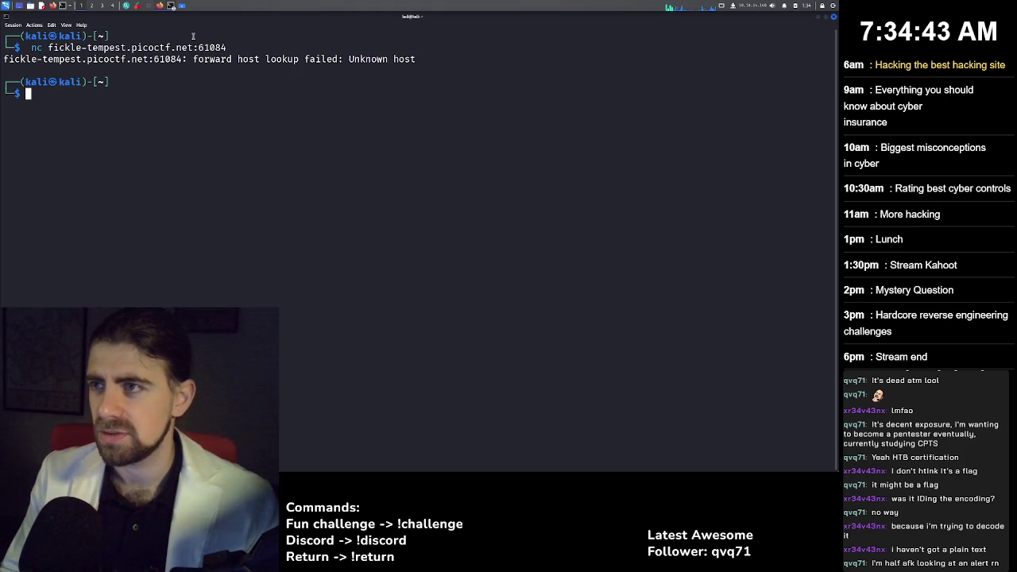
{"action": "key", "text": "Up"}
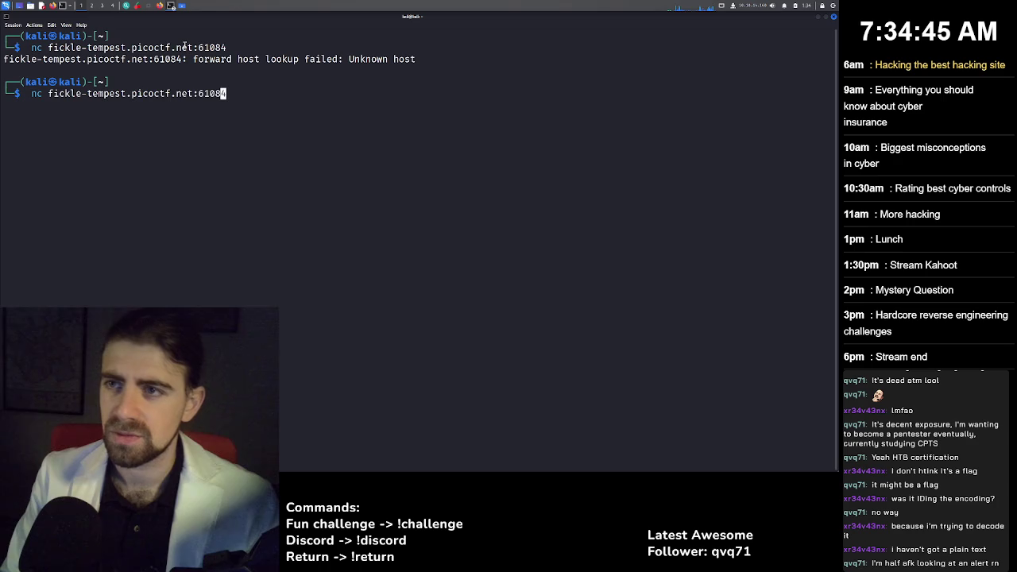
{"action": "key", "text": "Left"}
{"action": "key", "text": "Left"}
{"action": "key", "text": "Left"}
{"action": "key", "text": "Left"}
{"action": "key", "text": "Left"}
{"action": "key", "text": "Left"}
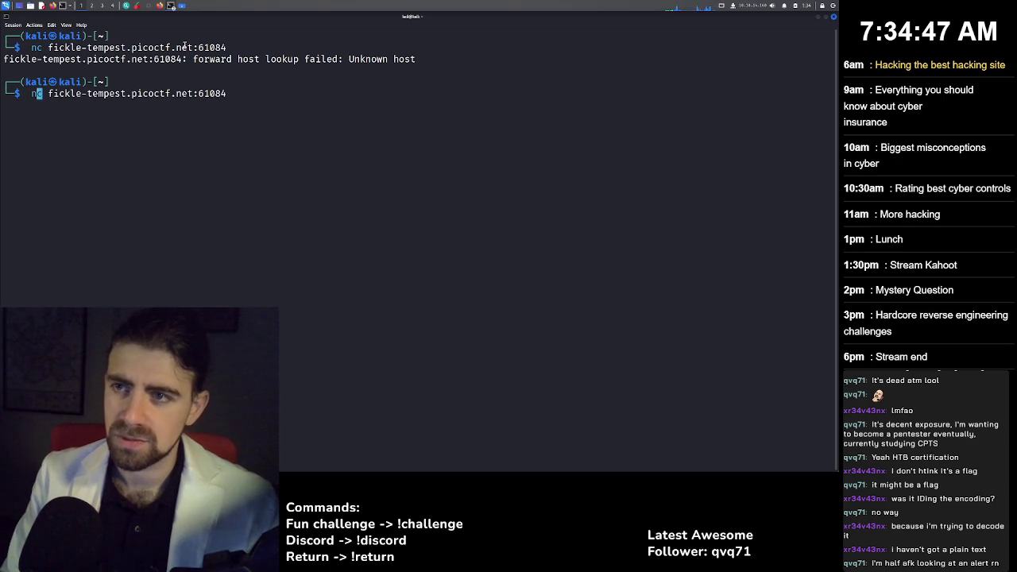
{"action": "key", "text": "BackSpace"}
{"action": "key", "text": "Return"}
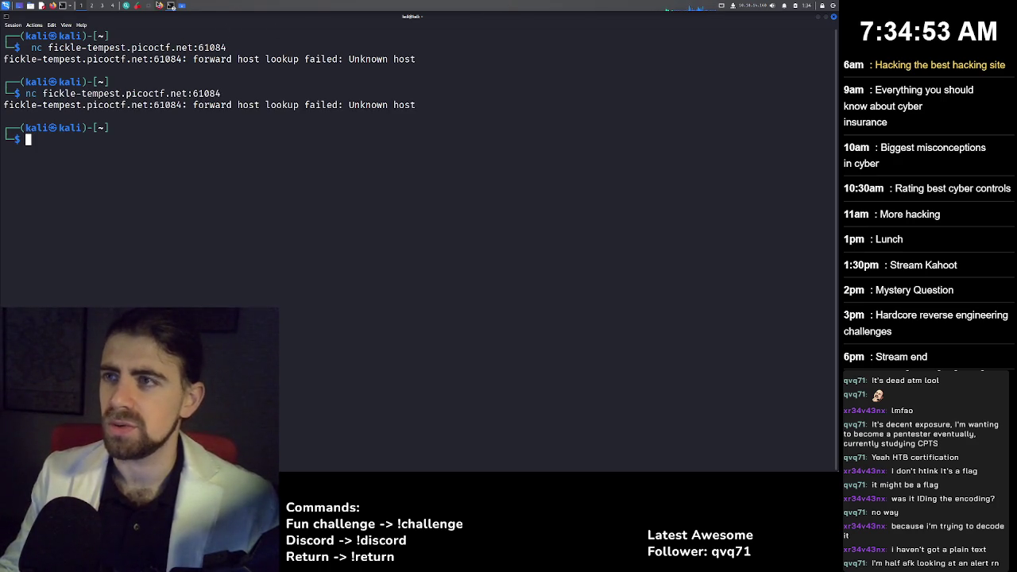
{"action": "left_click", "coordinate": [160, 7]}
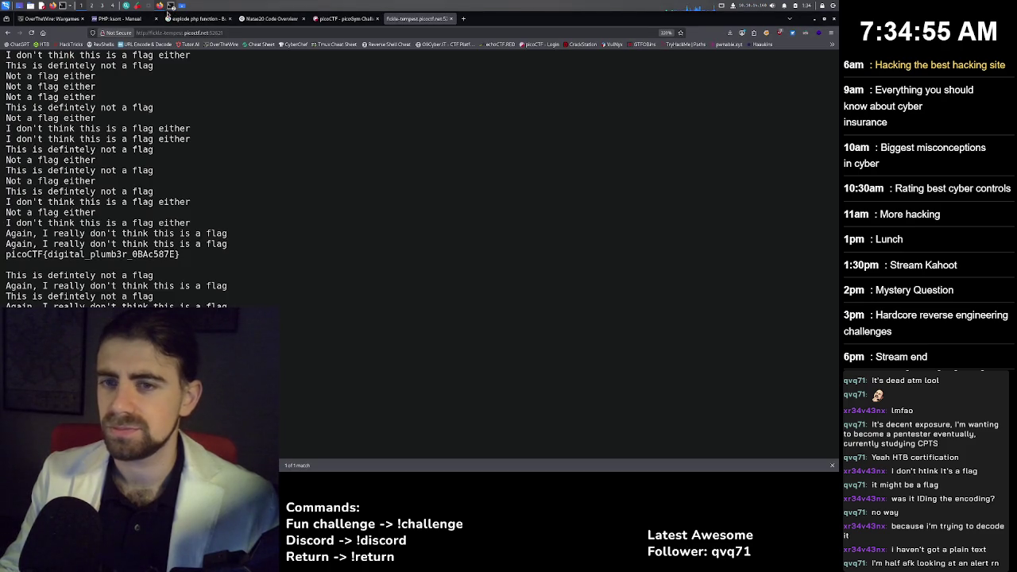
Select the fickle-tempest hostname on the challenge page and fickle-tempest.picoctf.net:61084 in the terminal.
{"action": "left_click", "coordinate": [352, 18]}
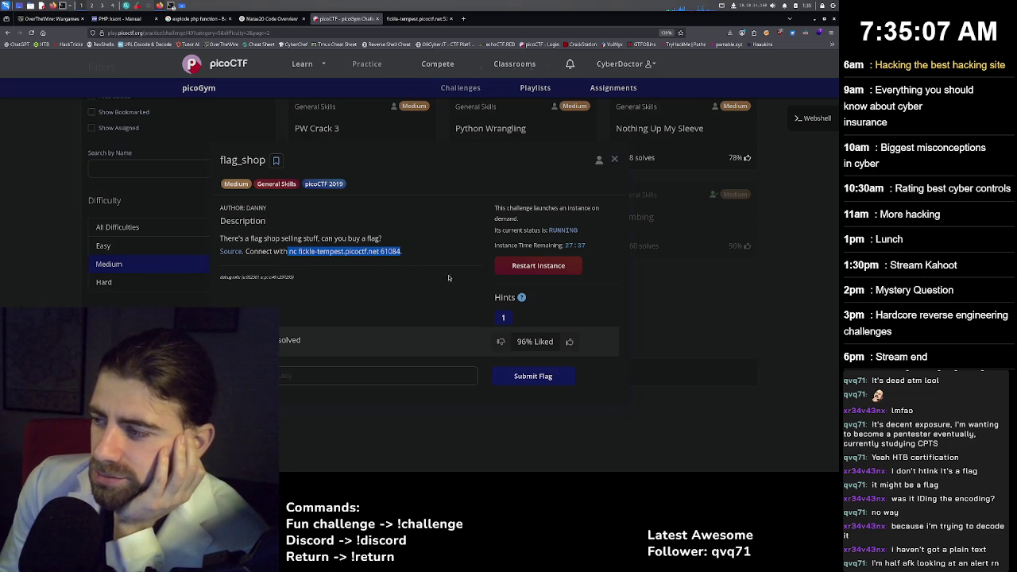
{"action": "left_click", "coordinate": [335, 251]}
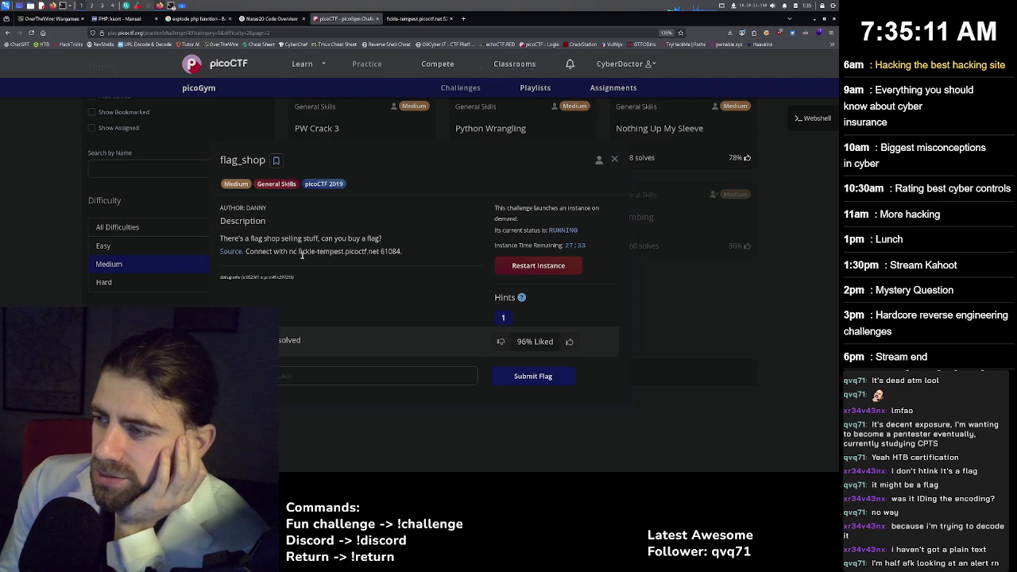
{"action": "left_click_drag", "start_coordinate": [300, 253], "coordinate": [311, 253]}
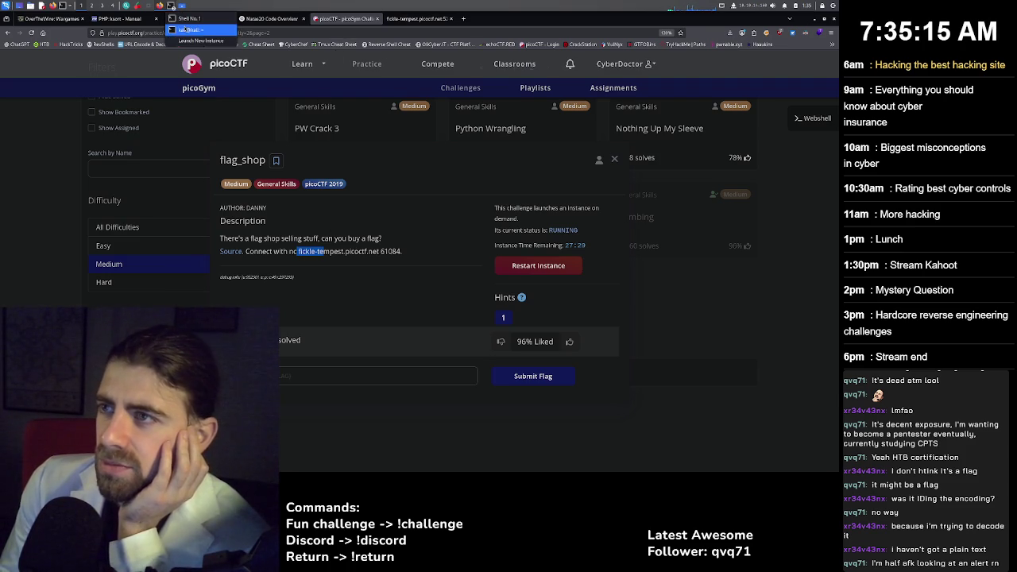
{"action": "left_click", "coordinate": [172, 6]}
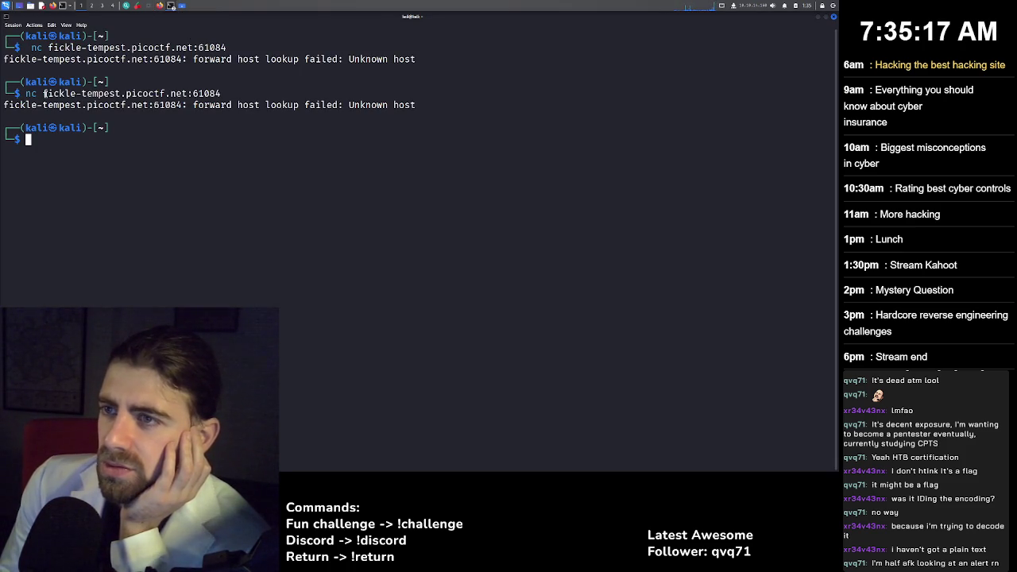
{"action": "left_click_drag", "start_coordinate": [44, 94], "coordinate": [223, 99]}
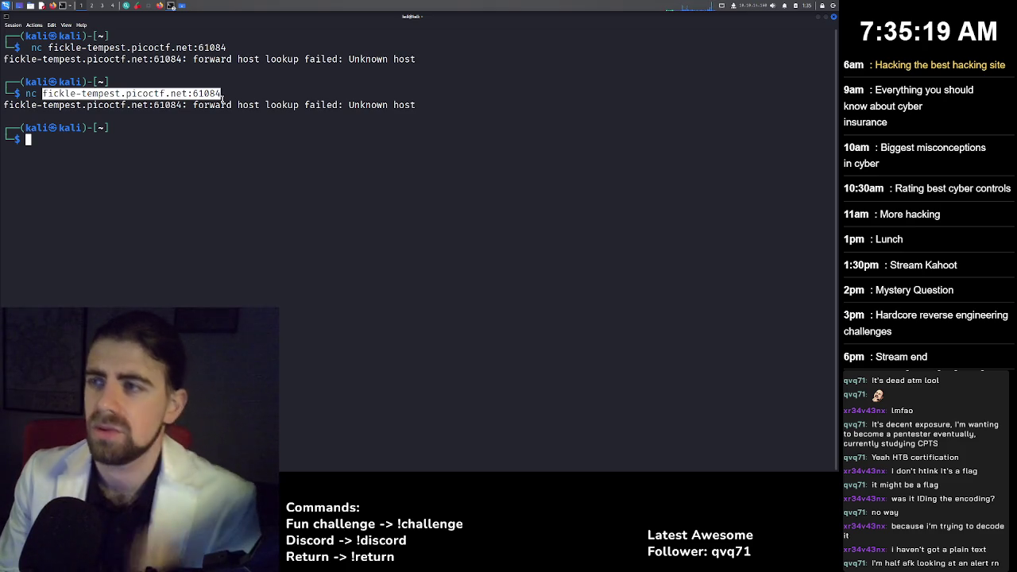
{"action": "key", "text": "Return"}
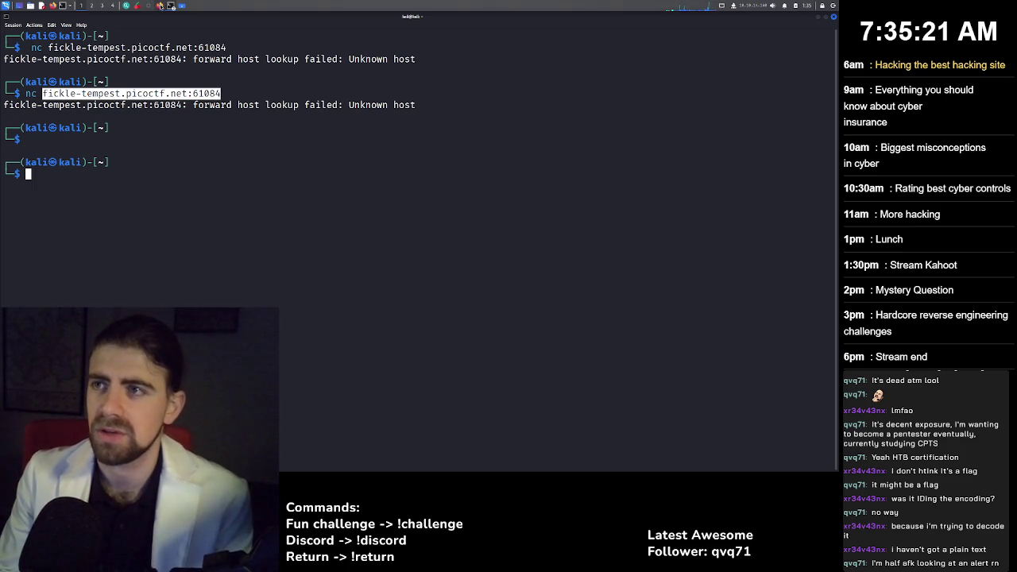
{"action": "left_click", "coordinate": [160, 6]}
{"action": "left_click", "coordinate": [462, 19]}
Search the web for the pasted nc address and close the old flag output tab.
{"action": "type", "text": "nc fickle-tempest.picoctf.net 61084"}
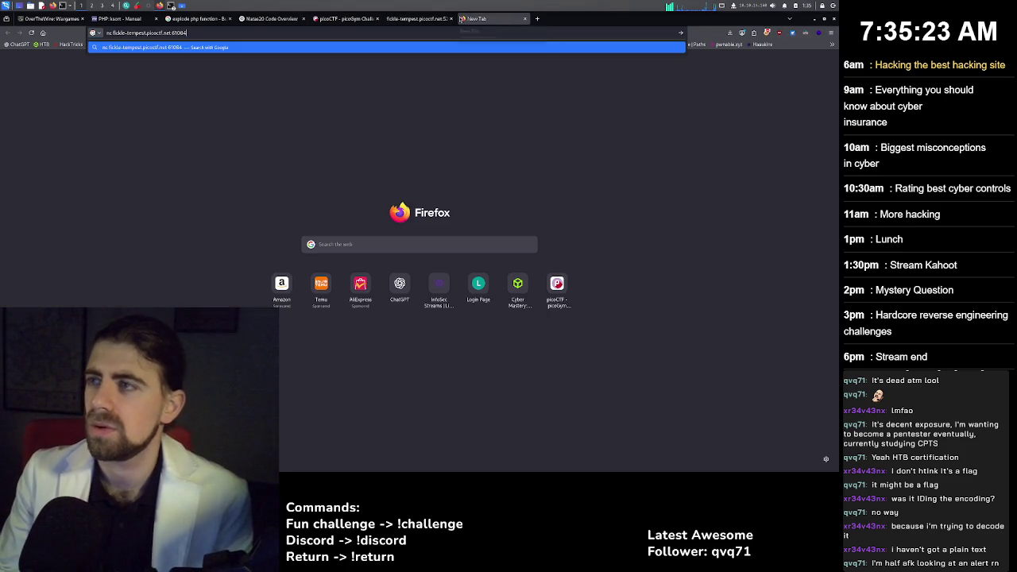
{"action": "key", "text": "Return"}
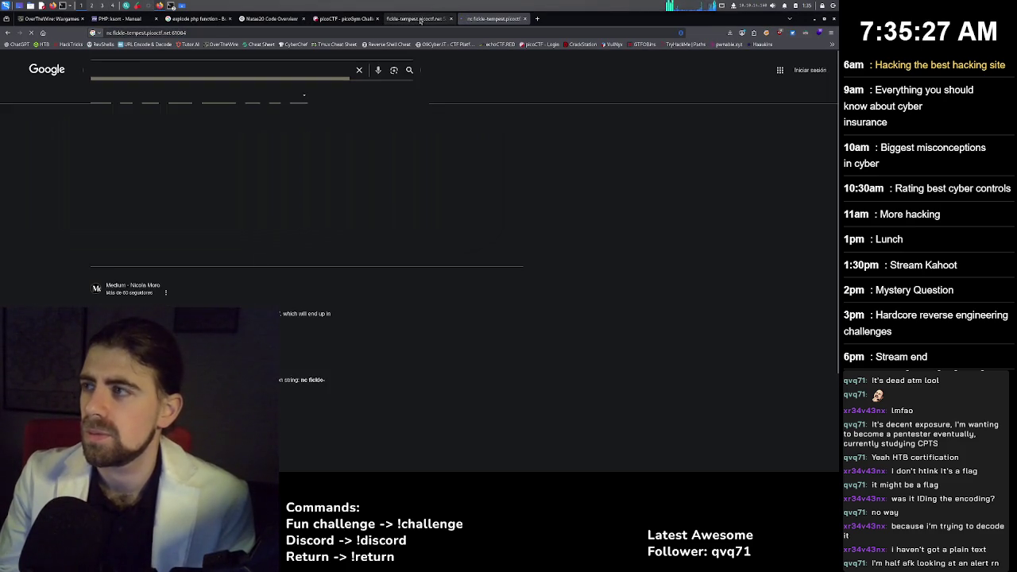
{"action": "left_click", "coordinate": [420, 19]}
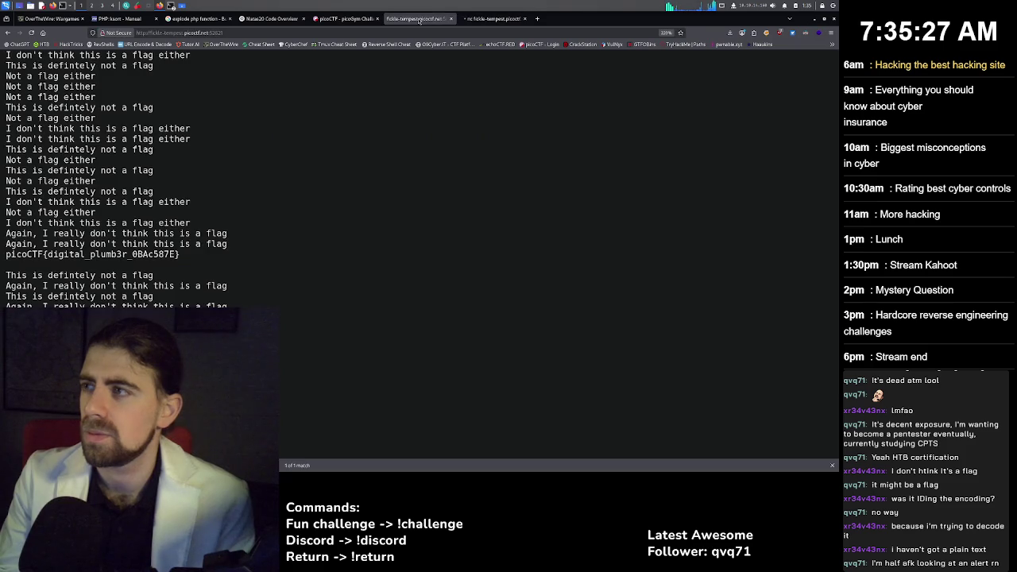
{"action": "middle_click", "coordinate": [417, 19]}
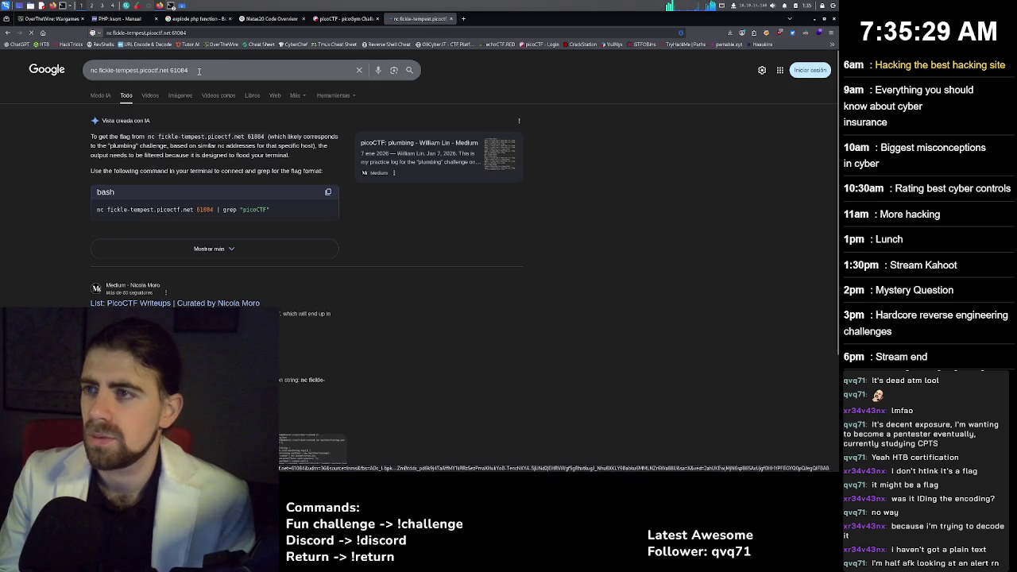
{"action": "left_click", "coordinate": [174, 33]}
{"action": "left_click", "coordinate": [201, 35]}
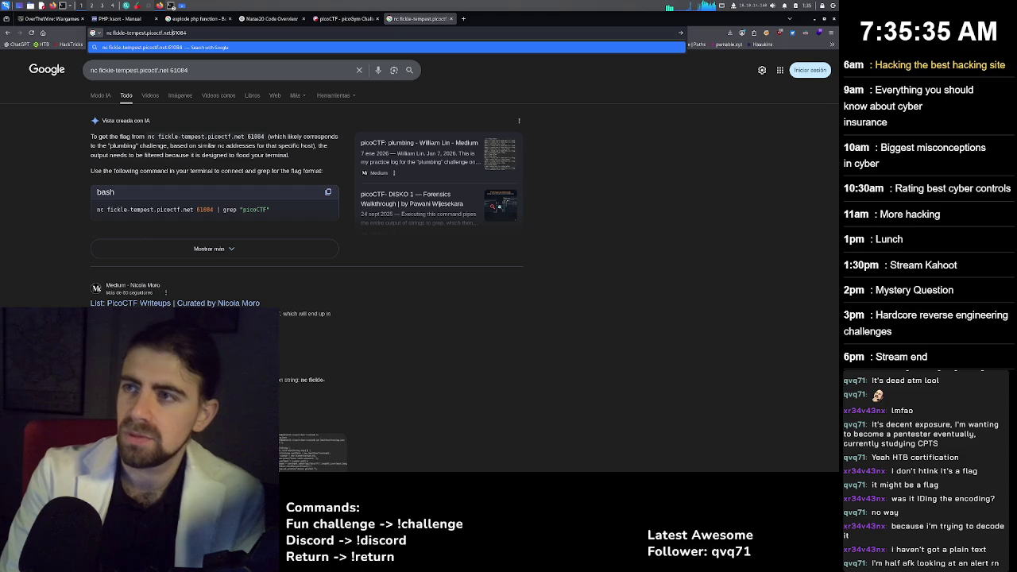
{"action": "key", "text": "Return"}
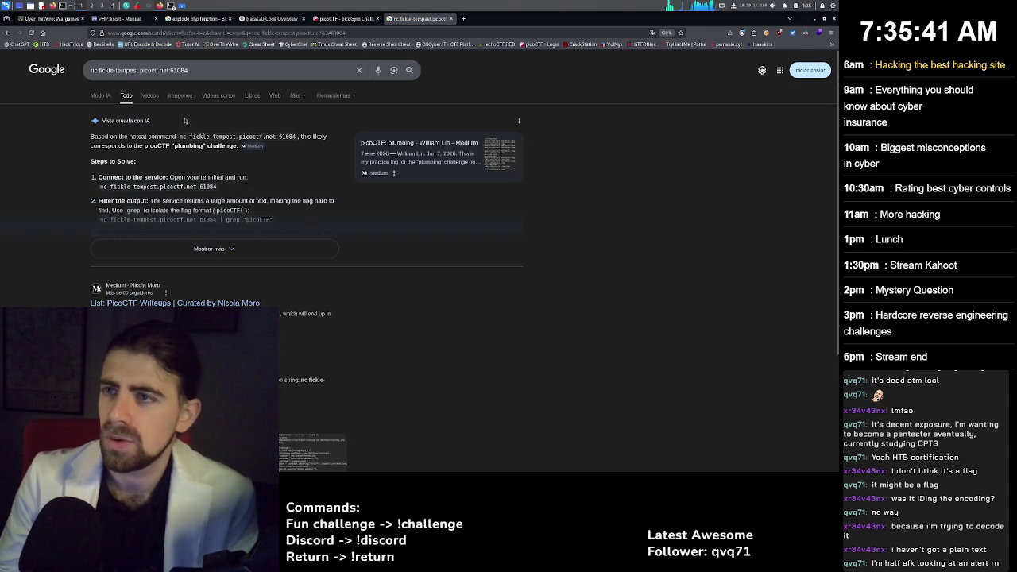
Load fickle-tempest.picoctf.net:61084 directly as the browser address.
{"action": "left_click_drag", "start_coordinate": [96, 70], "coordinate": [212, 70]}
{"action": "key", "text": "ctrl+c"}
{"action": "key", "text": "BackSpace"}
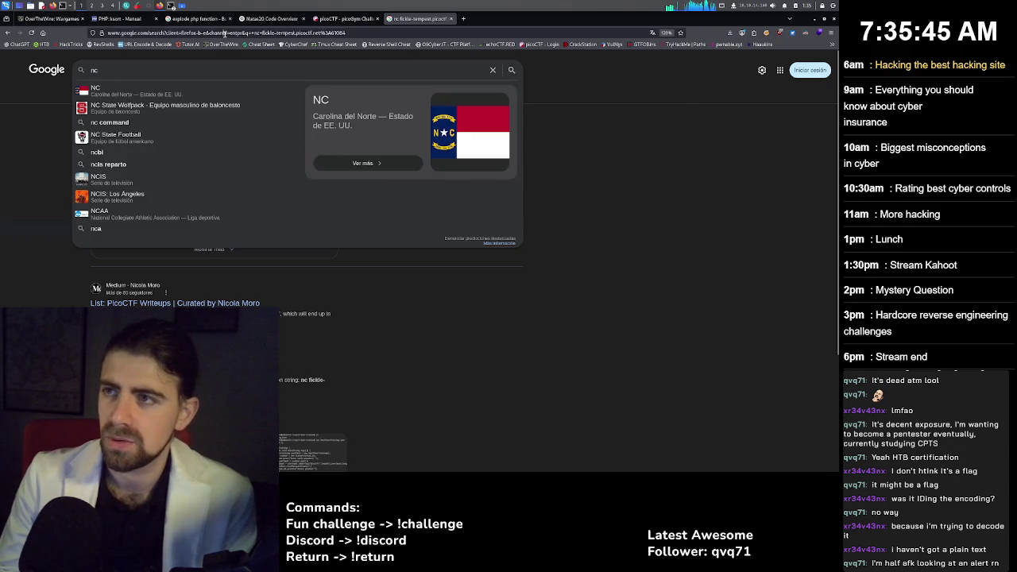
{"action": "left_click", "coordinate": [107, 33]}
{"action": "key", "text": "ctrl+v"}
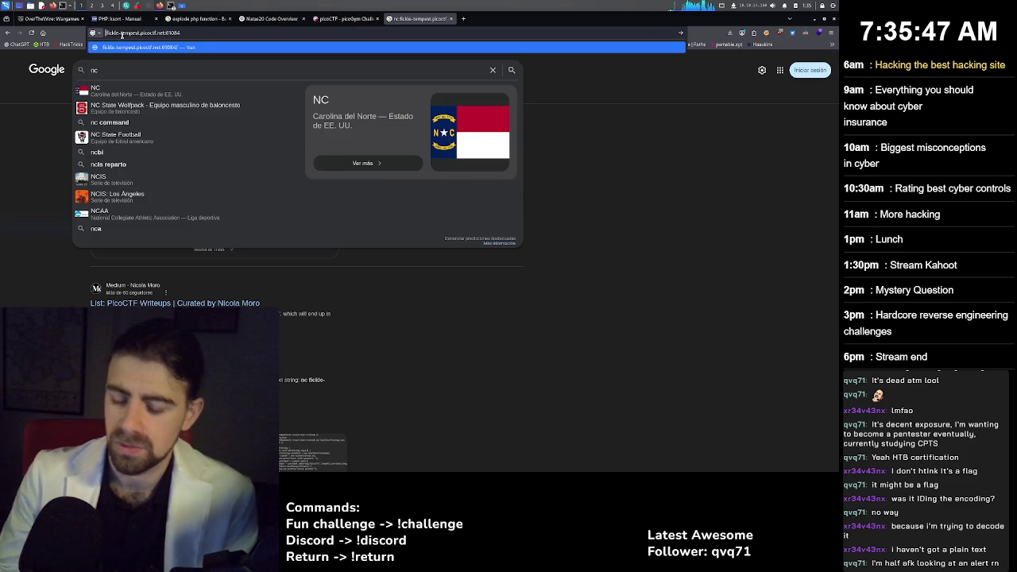
{"action": "key", "text": "Return"}
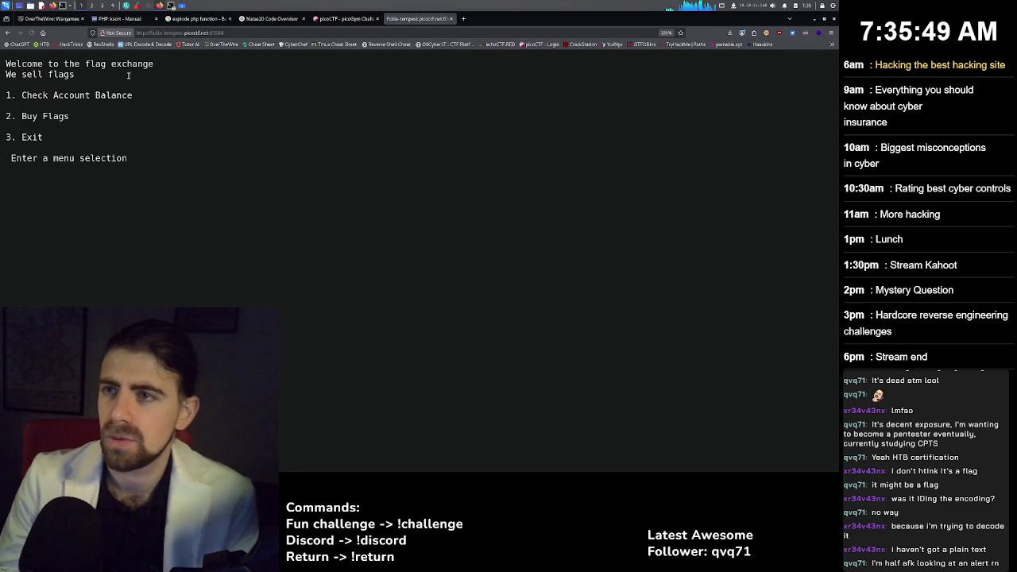
Highlight and deselect text on the flag exchange page, including the menu selection prompt.
{"action": "left_click_drag", "start_coordinate": [76, 99], "coordinate": [132, 99]}
{"action": "left_click", "coordinate": [47, 123]}
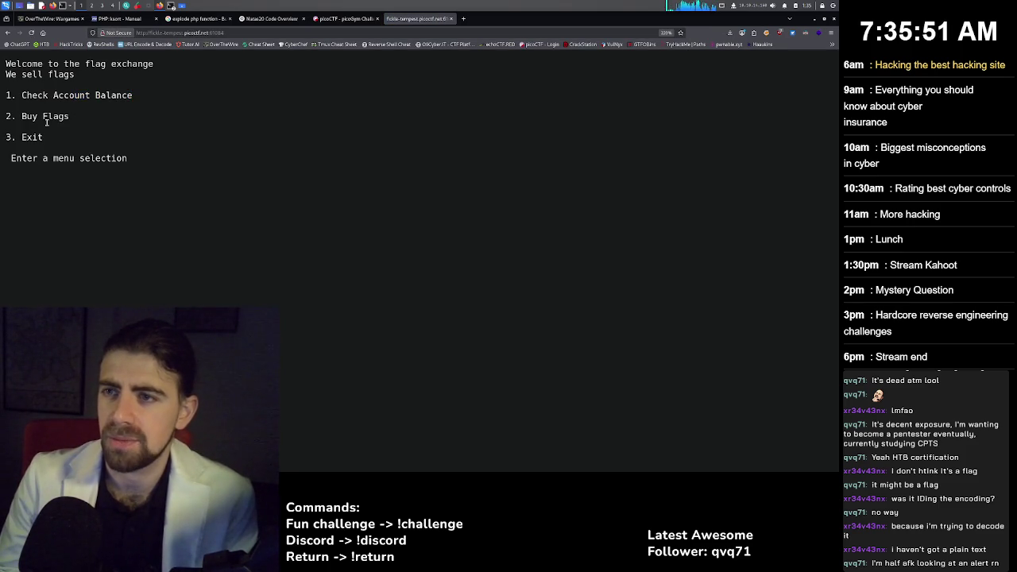
{"action": "left_click_drag", "start_coordinate": [65, 158], "coordinate": [135, 163]}
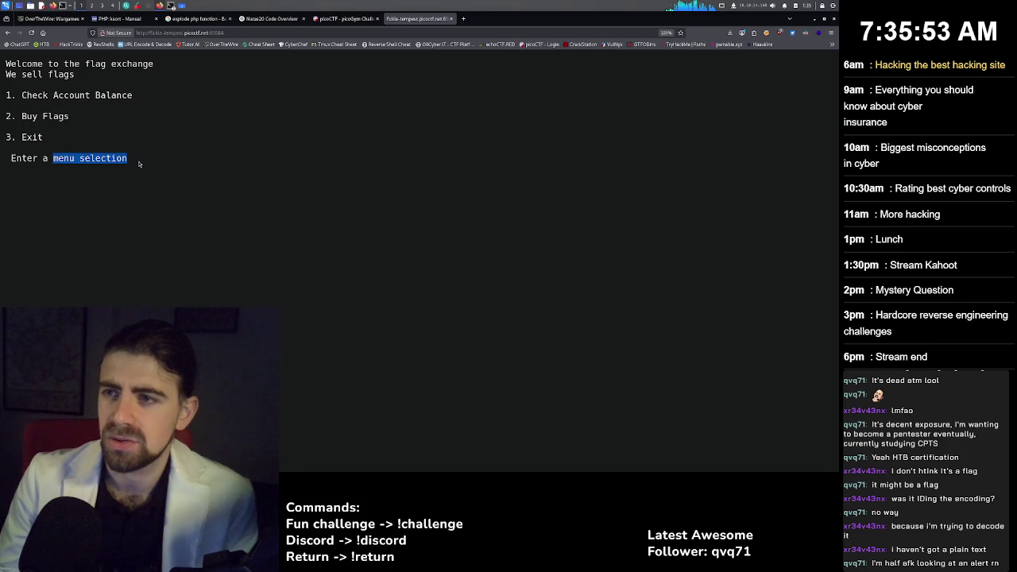
{"action": "left_click", "coordinate": [133, 163]}
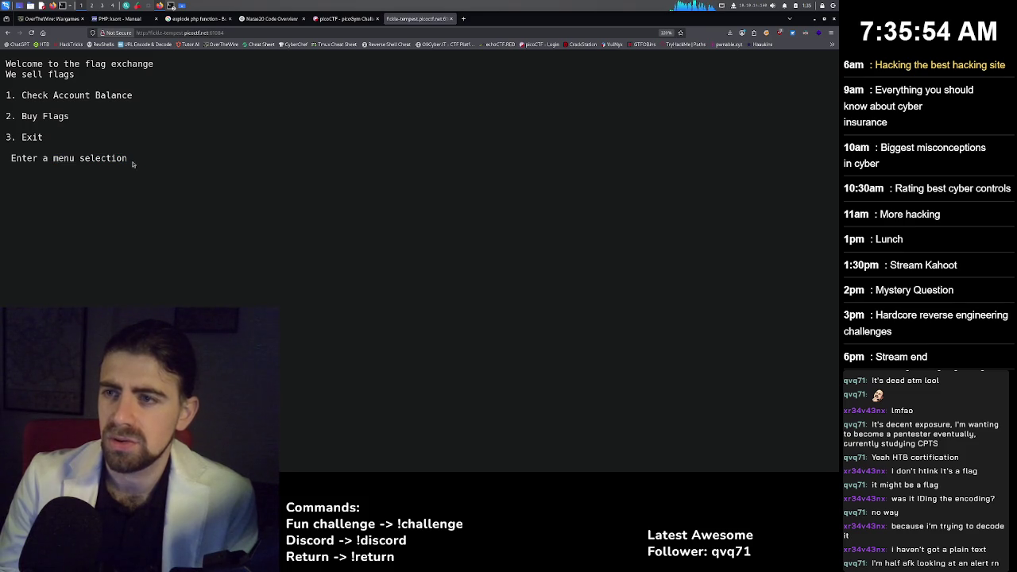
{"action": "triple_click", "coordinate": [68, 161]}
{"action": "left_click", "coordinate": [68, 174]}
{"action": "left_click_drag", "start_coordinate": [58, 159], "coordinate": [127, 160]}
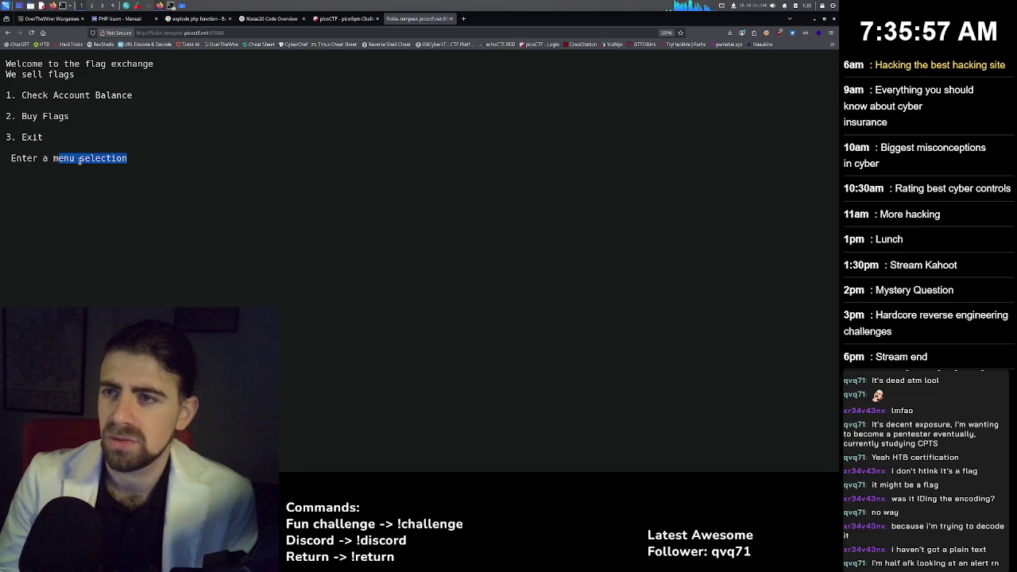
{"action": "left_click", "coordinate": [77, 160]}
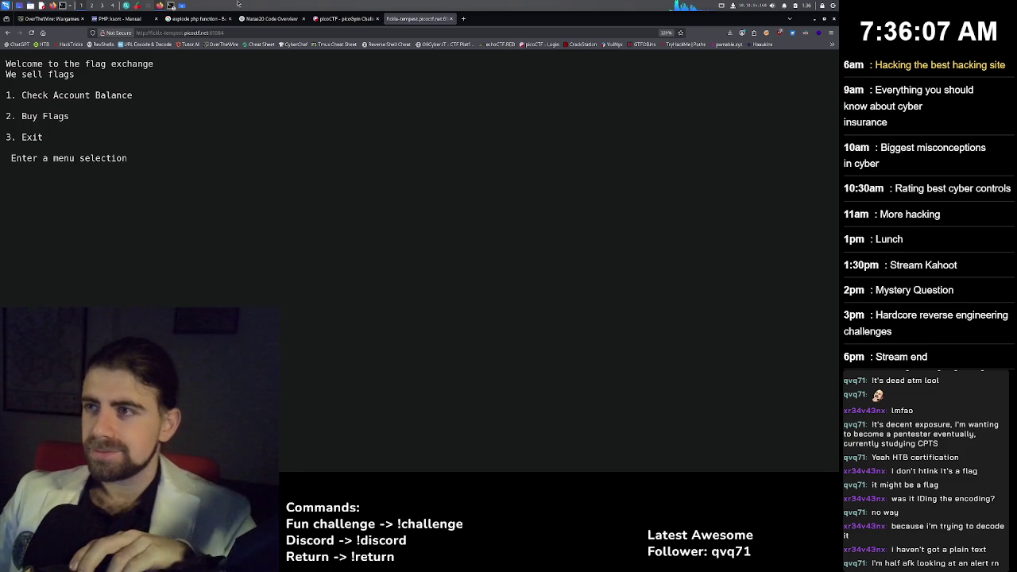
Cycle through the flag_shop, ChatGPT, explode and ksort tabs, then return to the Kali terminal.
{"action": "left_click", "coordinate": [340, 18]}
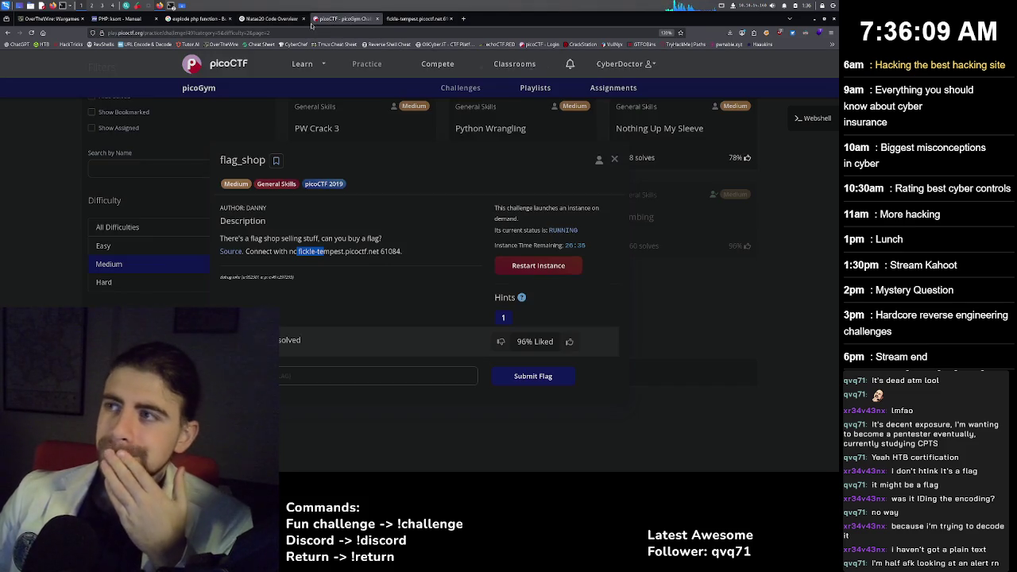
{"action": "left_click", "coordinate": [272, 19]}
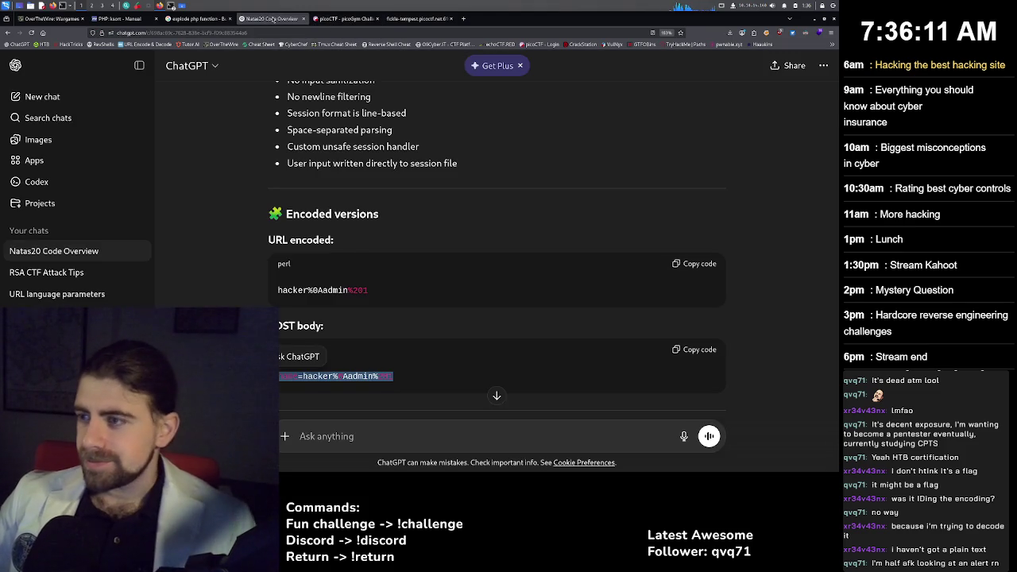
{"action": "left_click", "coordinate": [205, 17]}
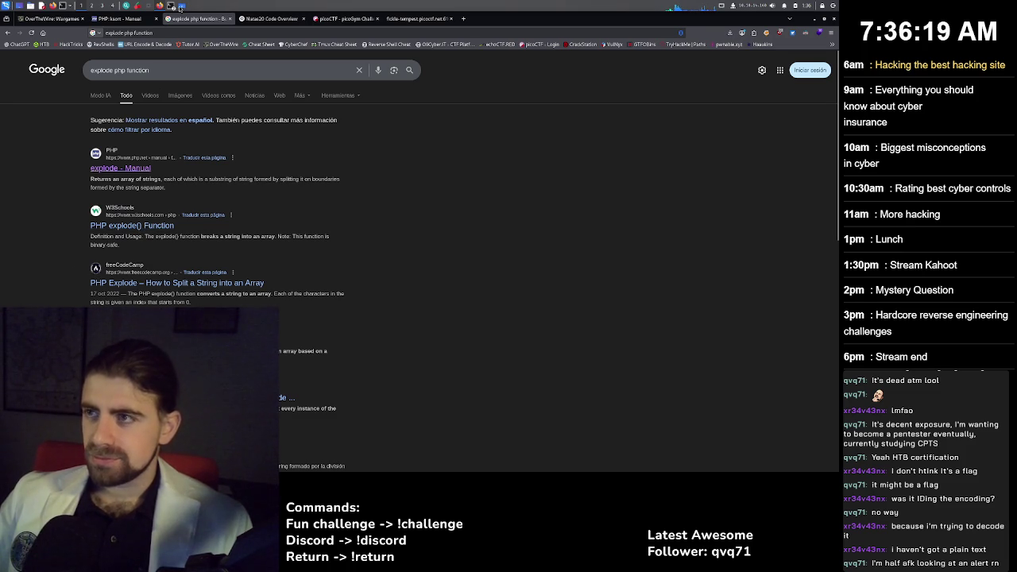
{"action": "key", "text": "ctrl+Tab"}
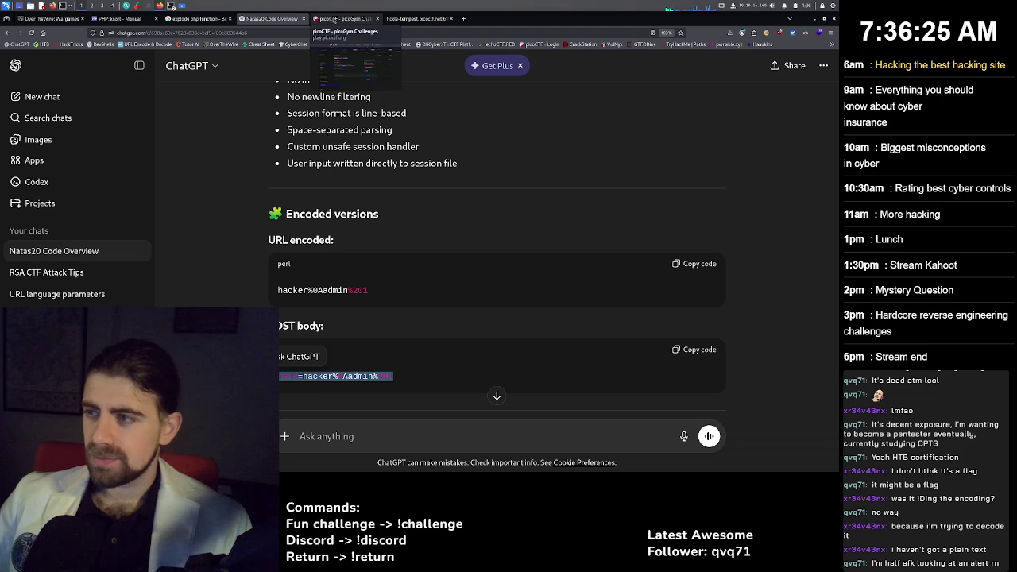
{"action": "left_click", "coordinate": [270, 18]}
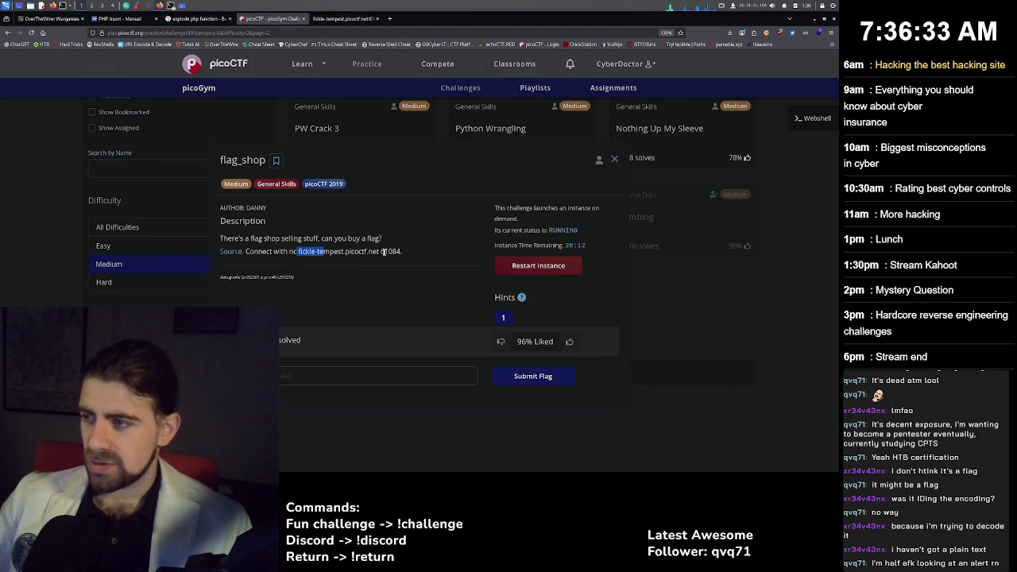
{"action": "left_click", "coordinate": [197, 18]}
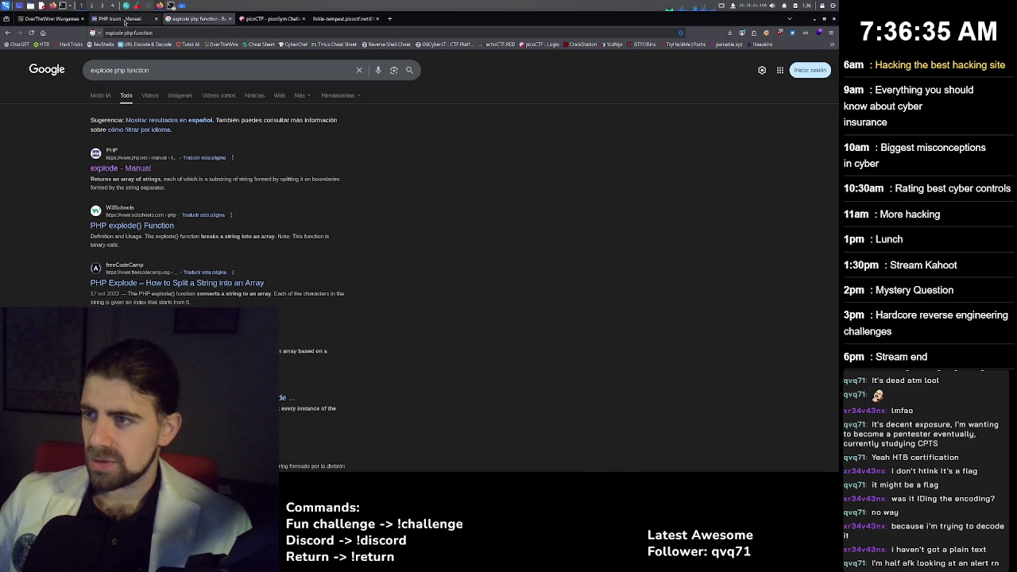
{"action": "left_click", "coordinate": [125, 20]}
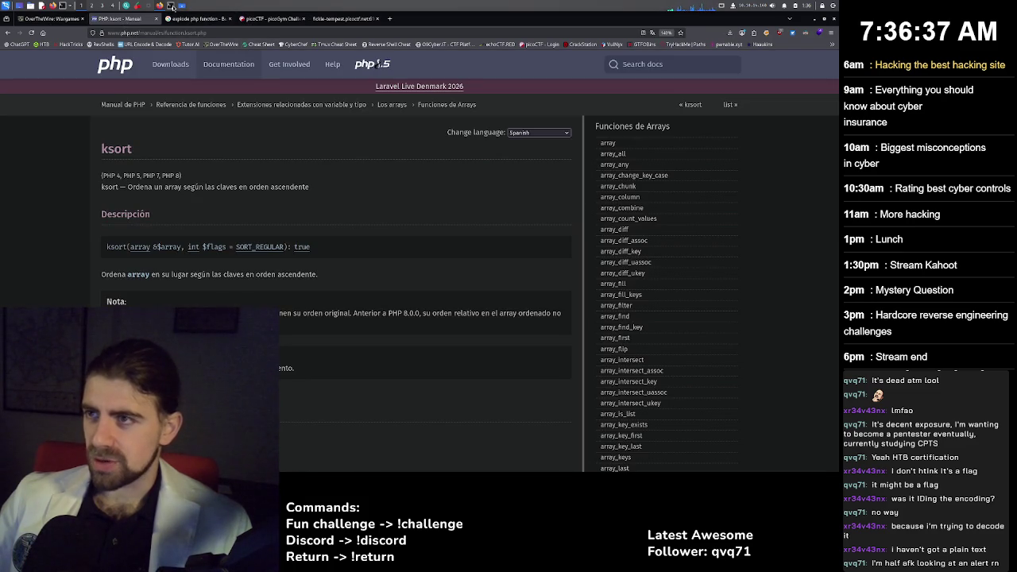
{"action": "left_click", "coordinate": [171, 6]}
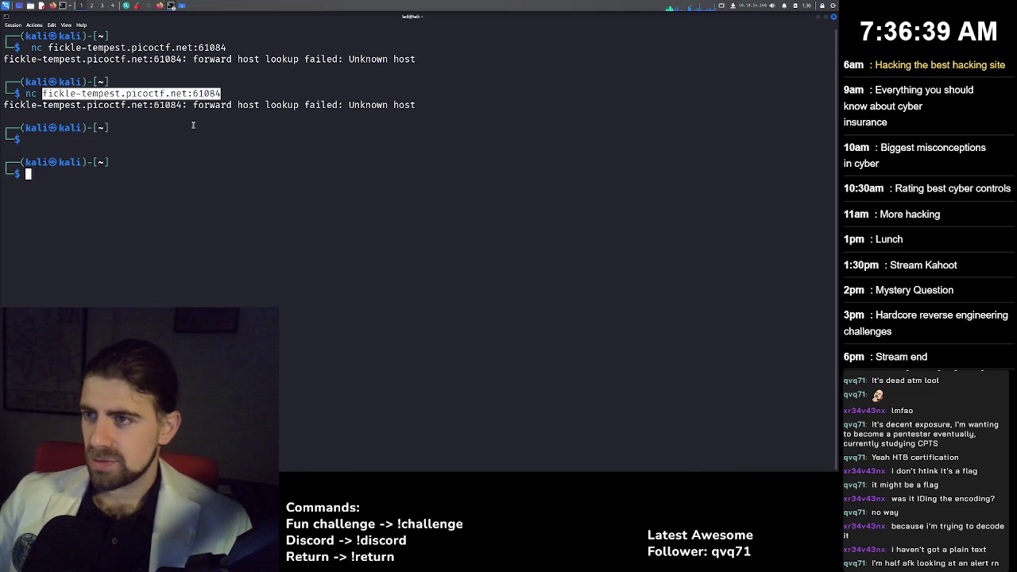
Select the failed nc command with its unknown-host error and go back to the browser.
{"action": "left_click", "coordinate": [145, 94]}
{"action": "left_click_drag", "start_coordinate": [26, 94], "coordinate": [414, 106]}
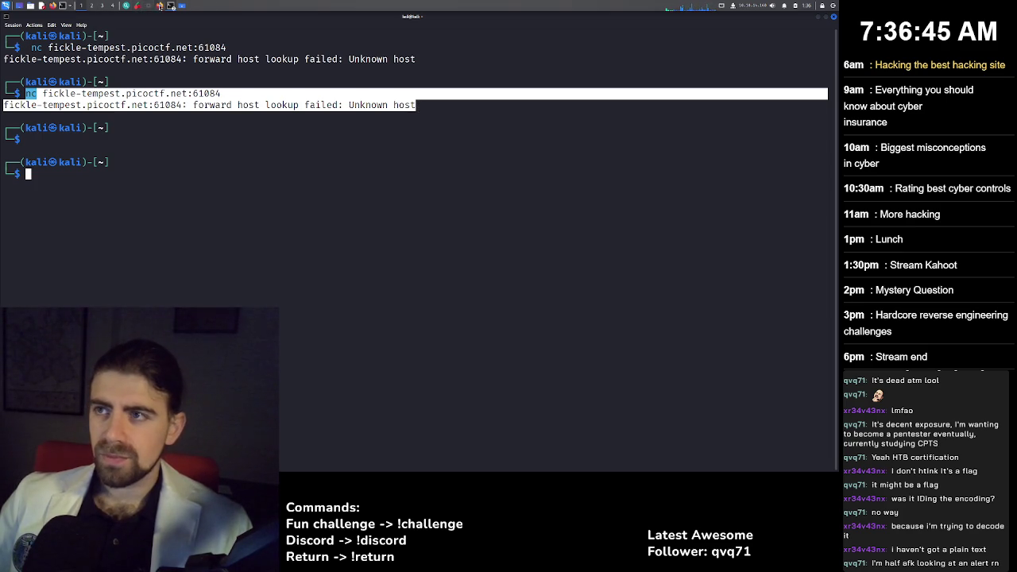
{"action": "left_click", "coordinate": [159, 6]}
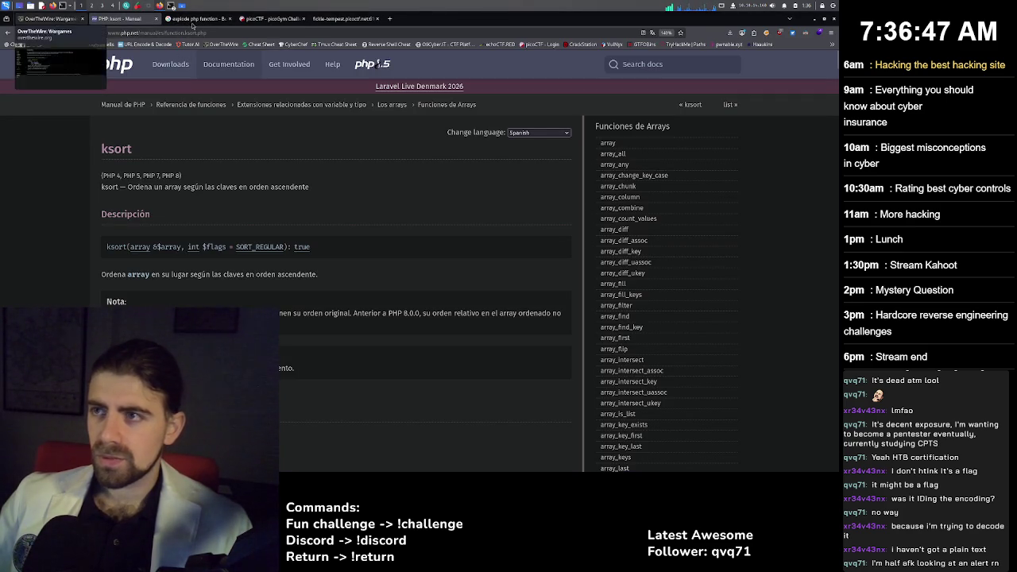
Open chatgpt.com in a new browser tab.
{"action": "left_click", "coordinate": [389, 19]}
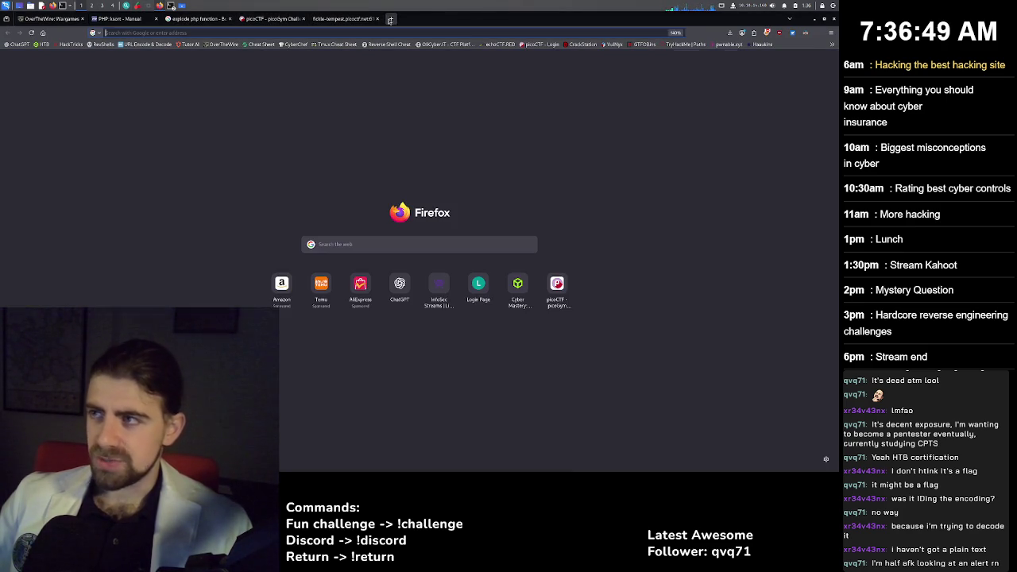
{"action": "type", "text": "chatgpt.com"}
{"action": "key", "text": "Return"}
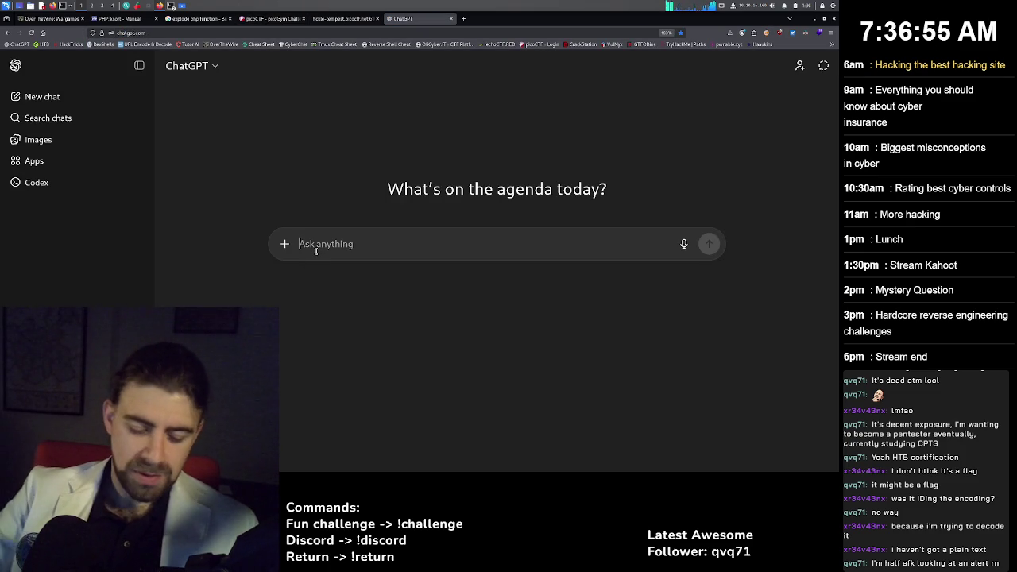
Ask ChatGPT 'Is there a reason why my nc request does not work?' with the pasted error, and read the reply.
{"action": "type", "text": "Is there a "}
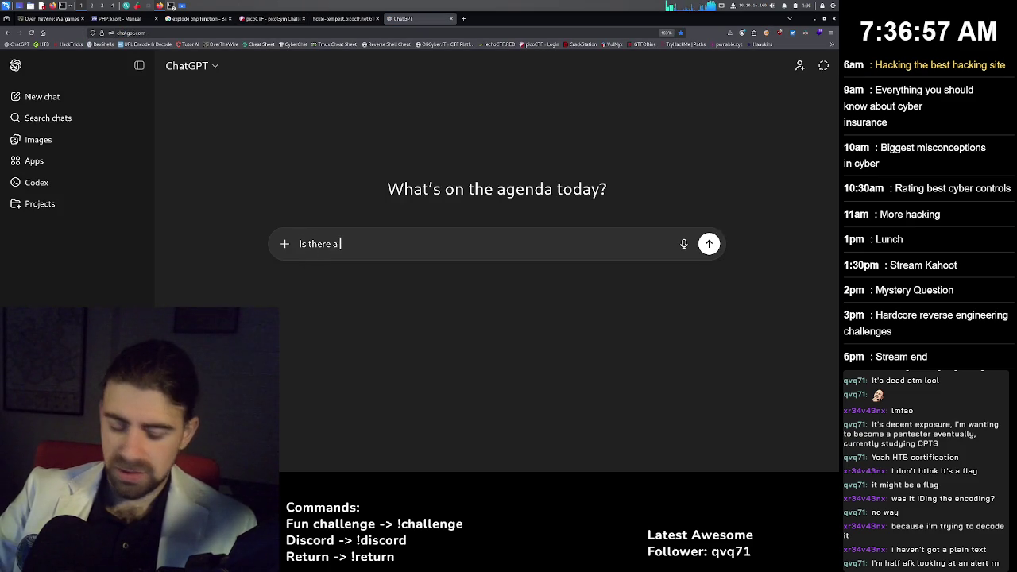
{"action": "type", "text": "reaso"}
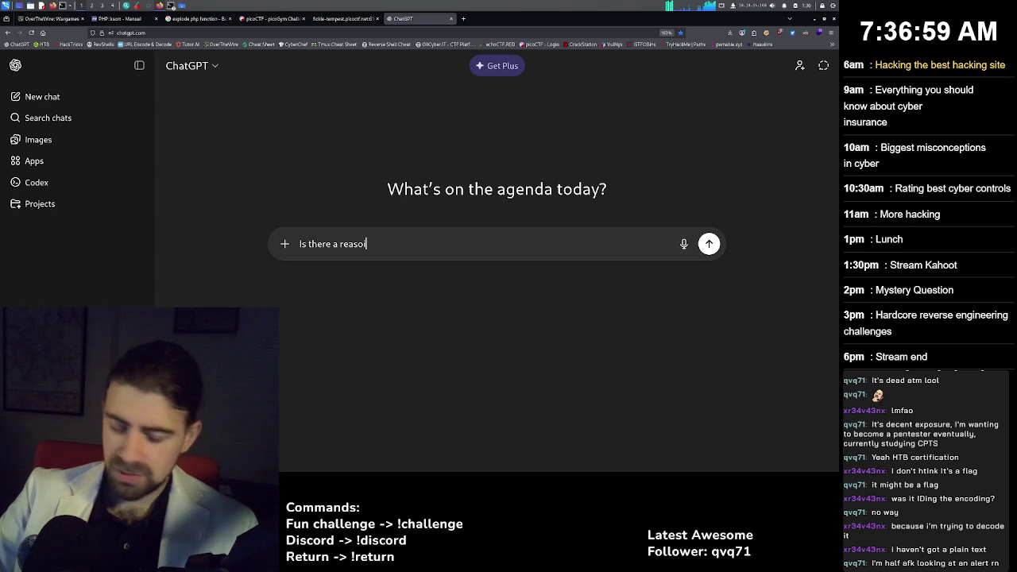
{"action": "type", "text": "n why "}
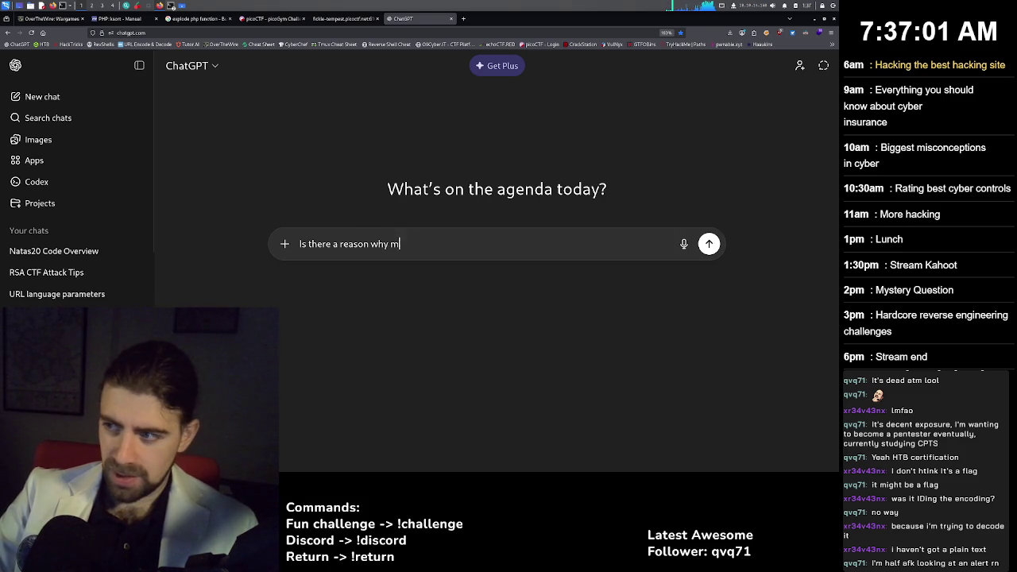
{"action": "type", "text": "mmy"}
{"action": "key", "text": "BackSpace"}
{"action": "key", "text": "BackSpace"}
{"action": "key", "text": "BackSpace"}
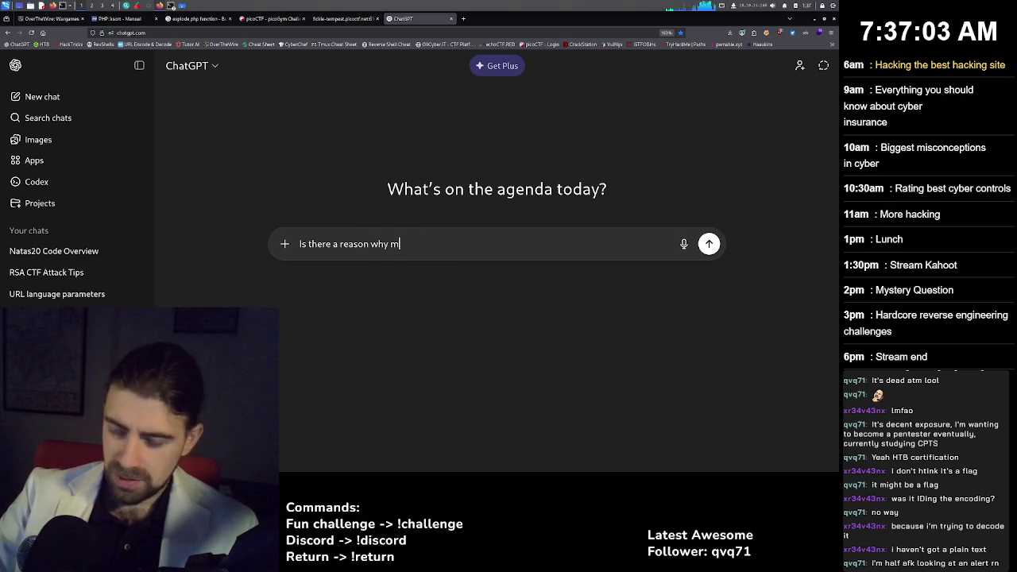
{"action": "type", "text": "y nc"}
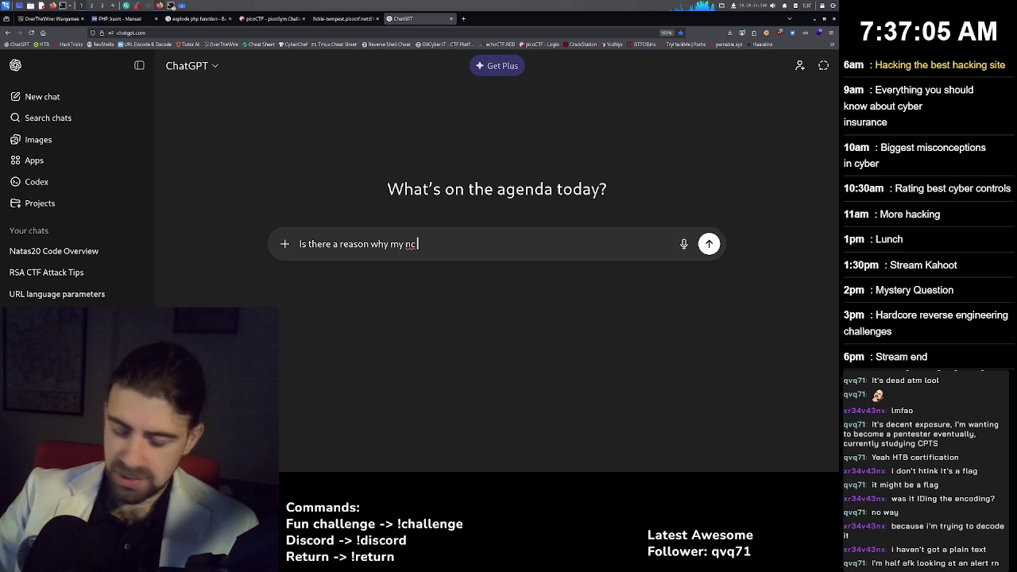
{"action": "type", "text": " request does "}
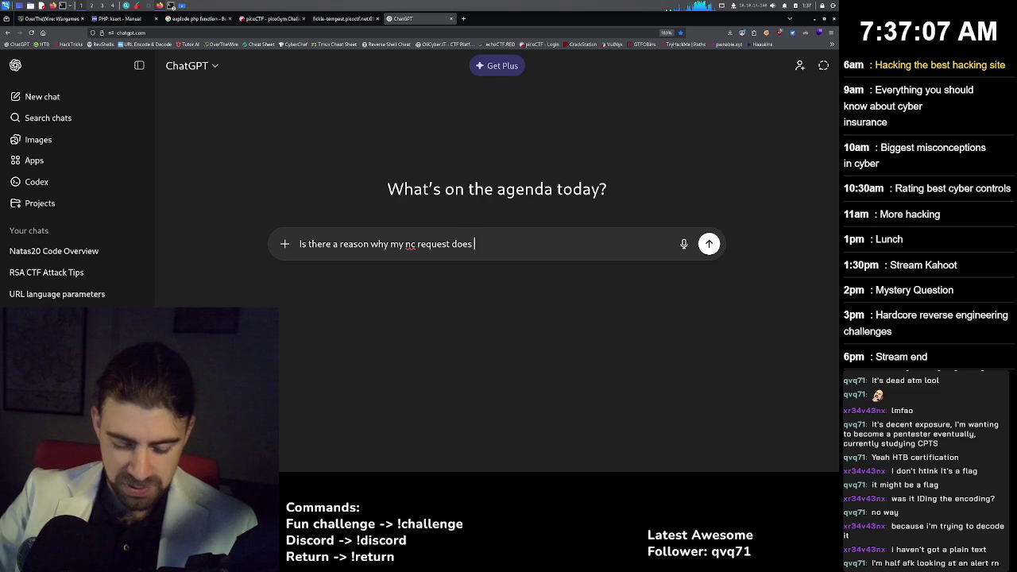
{"action": "type", "text": "not work?"}
{"action": "key", "text": "shift+Return"}
{"action": "key", "text": "shift+Return"}
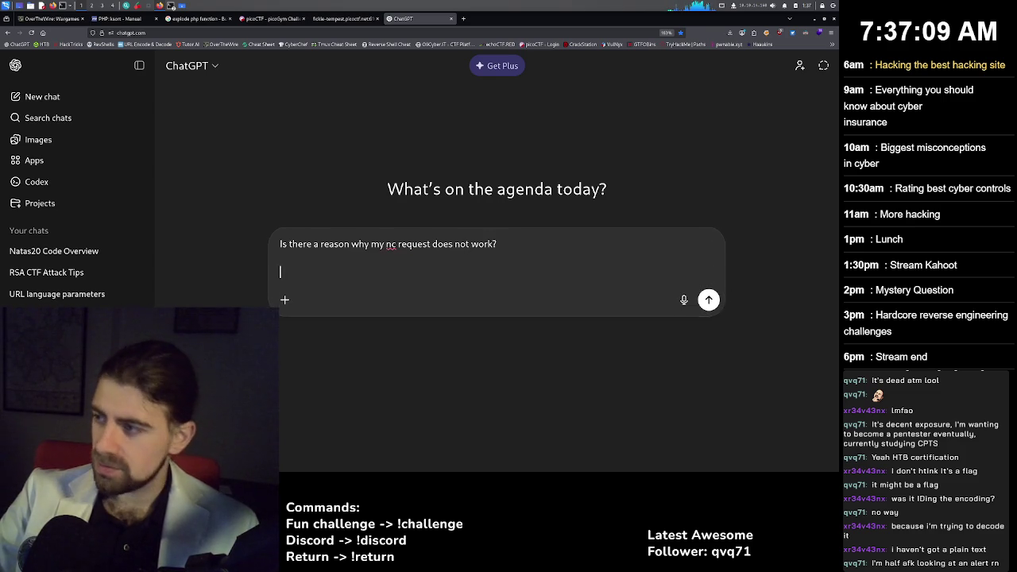
{"action": "type", "text": "nc fickle-tempest.picoctf.net:61084 fickle-tempest.picoctf.net:61084: forward host lookup failed: Unknown host"}
{"action": "key", "text": "Return"}
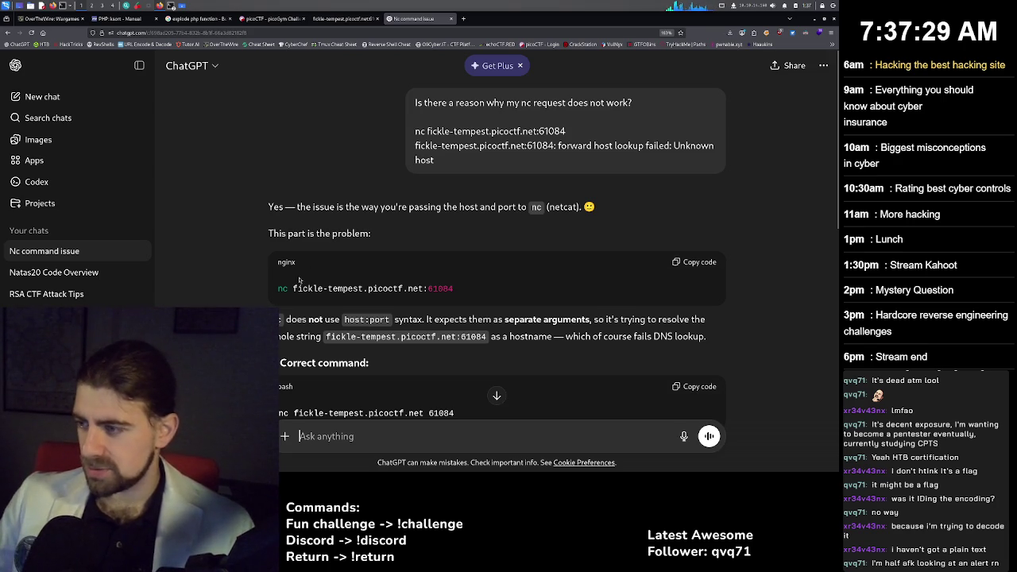
{"action": "scroll", "coordinate": [497, 255], "scroll_direction": "down", "scroll_amount": 2}
Glance through the flag_shop and explode tabs, ending on the fickle-tempest flag exchange page.
{"action": "left_click", "coordinate": [341, 19]}
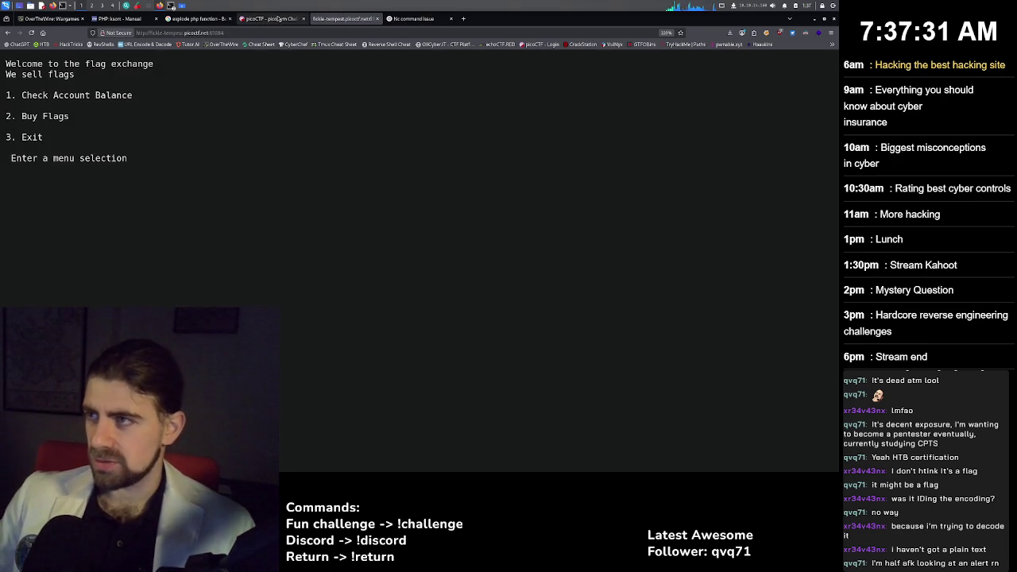
{"action": "left_click", "coordinate": [270, 18]}
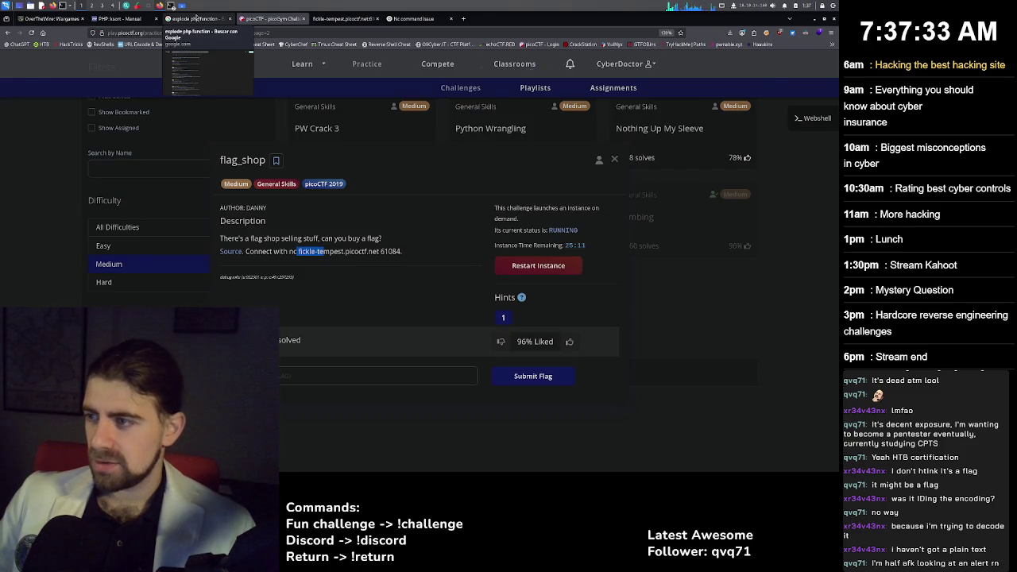
{"action": "left_click", "coordinate": [197, 18]}
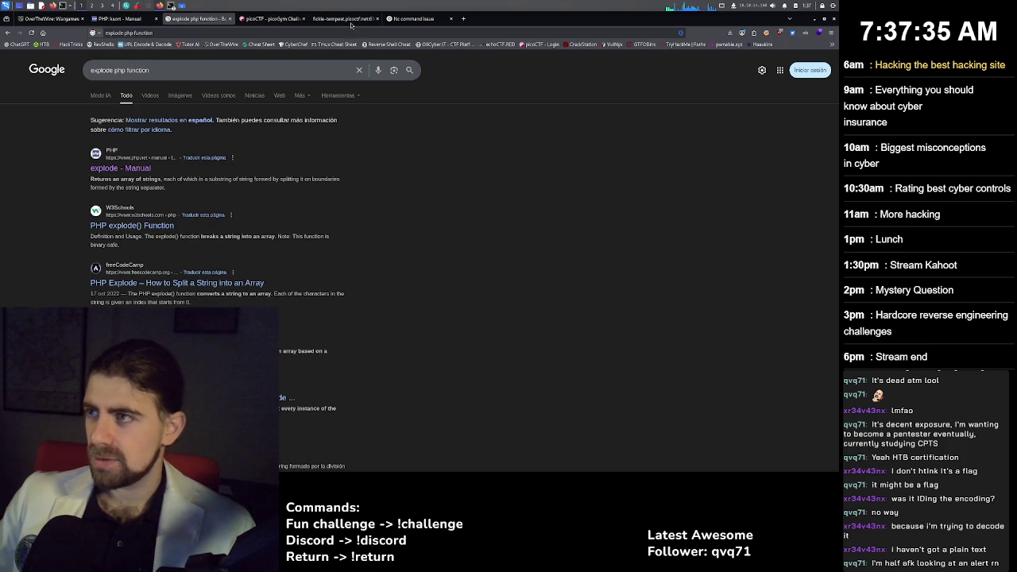
{"action": "left_click", "coordinate": [342, 19]}
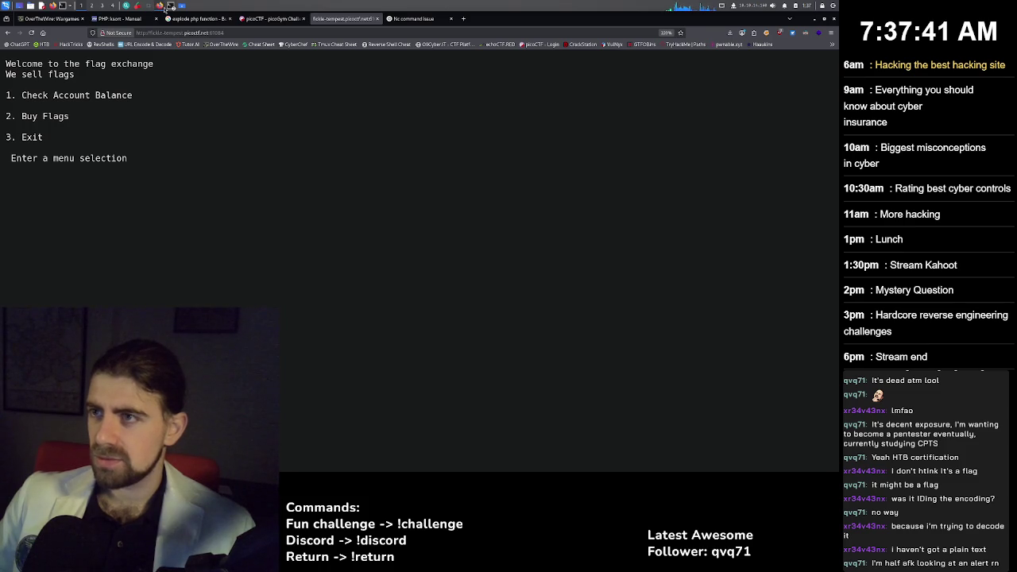
Rerun the command as nc fickle-tempest.picoctf.net 61084, reaching the flag exchange menu.
{"action": "mouse_move", "coordinate": [168, 7]}
{"action": "left_click", "coordinate": [196, 30]}
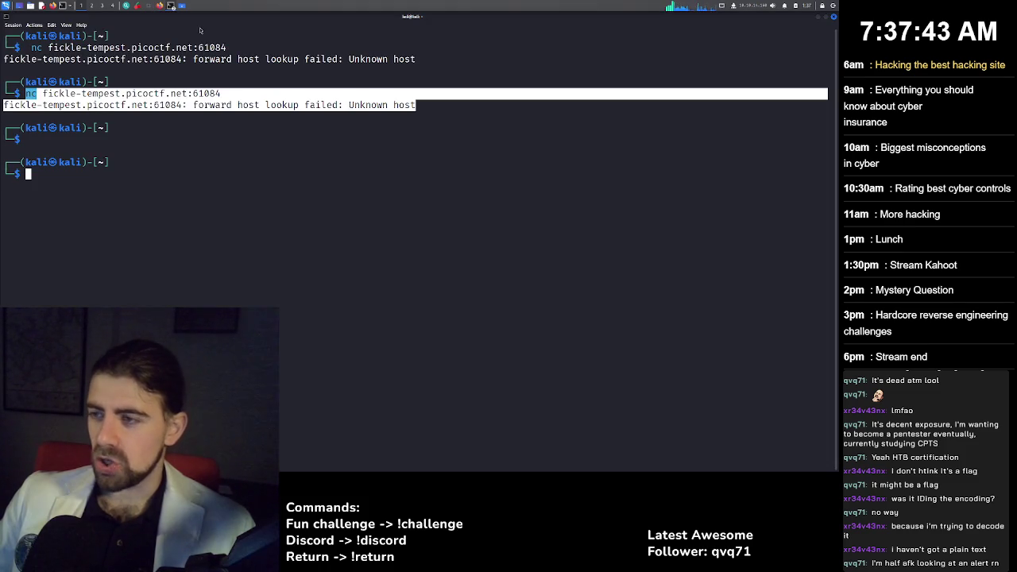
{"action": "key", "text": "Up"}
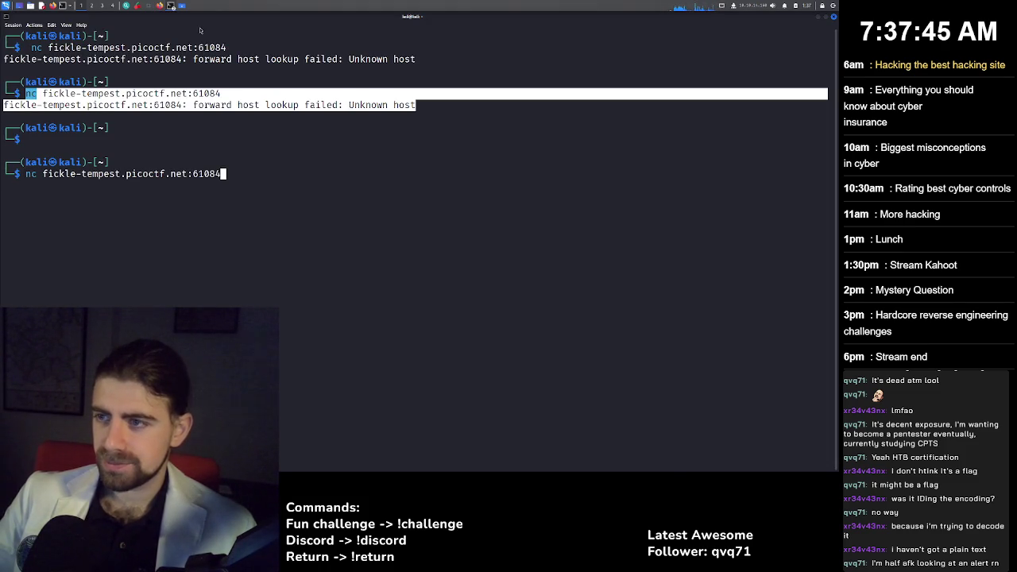
{"action": "key", "text": "Left"}
{"action": "key", "text": "Left"}
{"action": "key", "text": "Left"}
{"action": "key", "text": "BackSpace"}
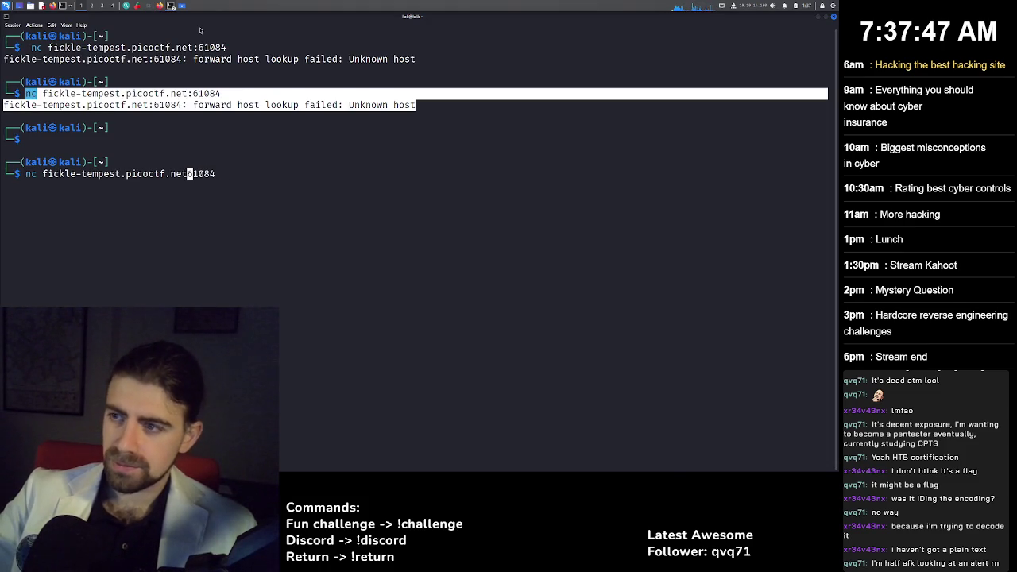
{"action": "key", "text": "Return"}
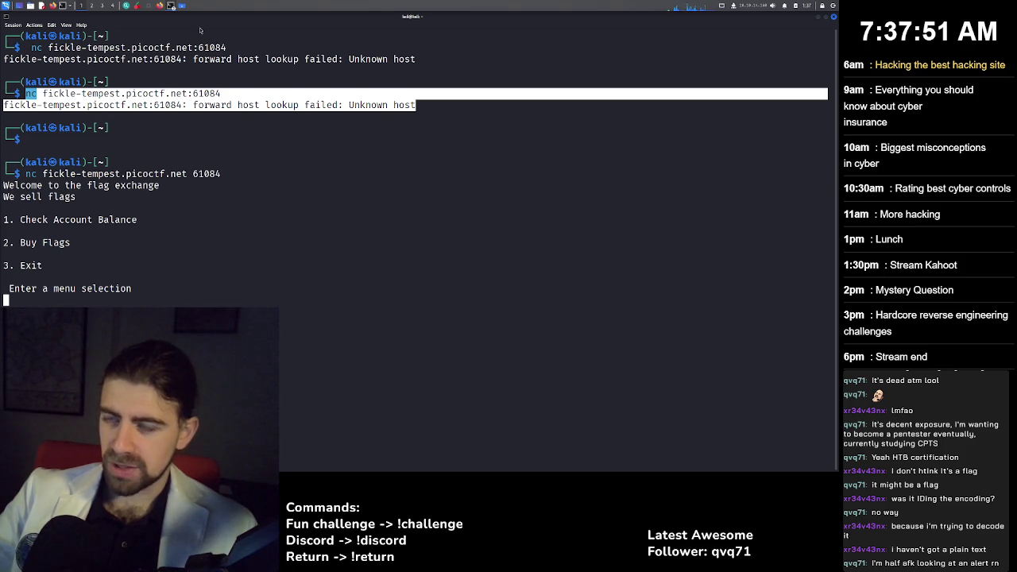
{"action": "left_click", "coordinate": [161, 6]}
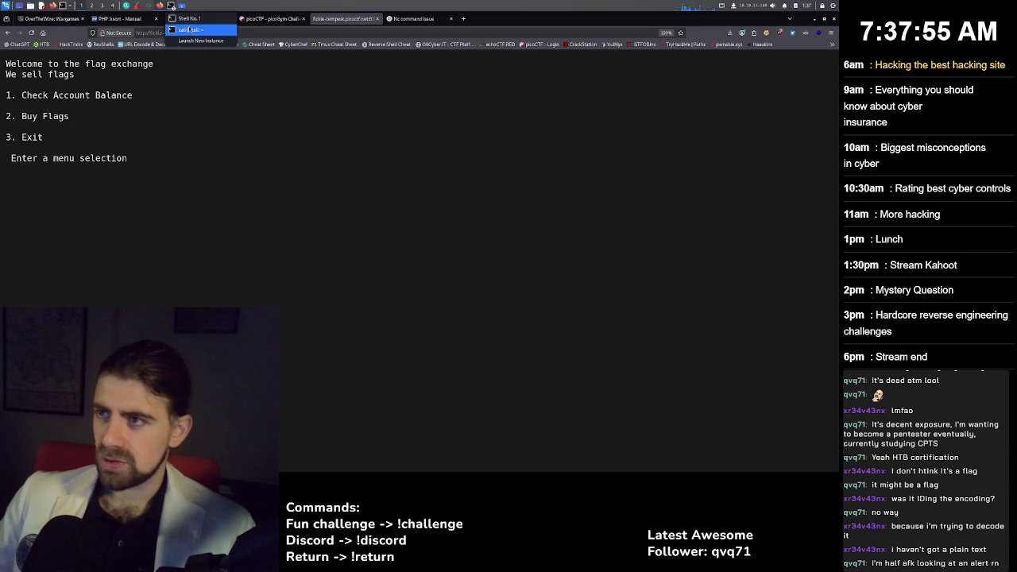
Bring Vim forward and return to main()'s menu loop, where account_balance starts at 1100.
{"action": "left_click", "coordinate": [171, 6]}
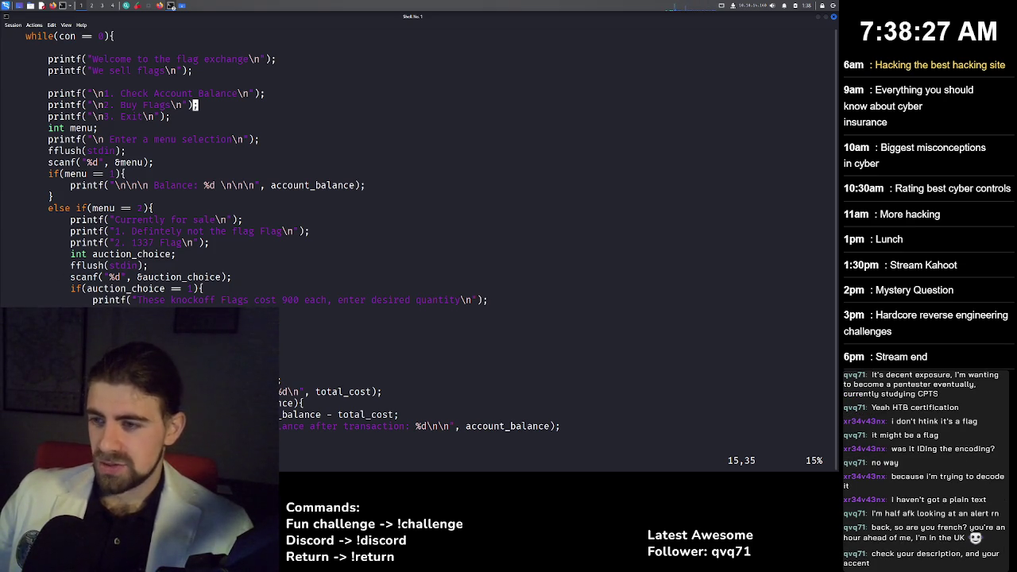
{"action": "scroll", "coordinate": [128, 243], "scroll_direction": "down", "scroll_amount": 3}
{"action": "scroll", "coordinate": [128, 242], "scroll_direction": "up", "scroll_amount": 4}
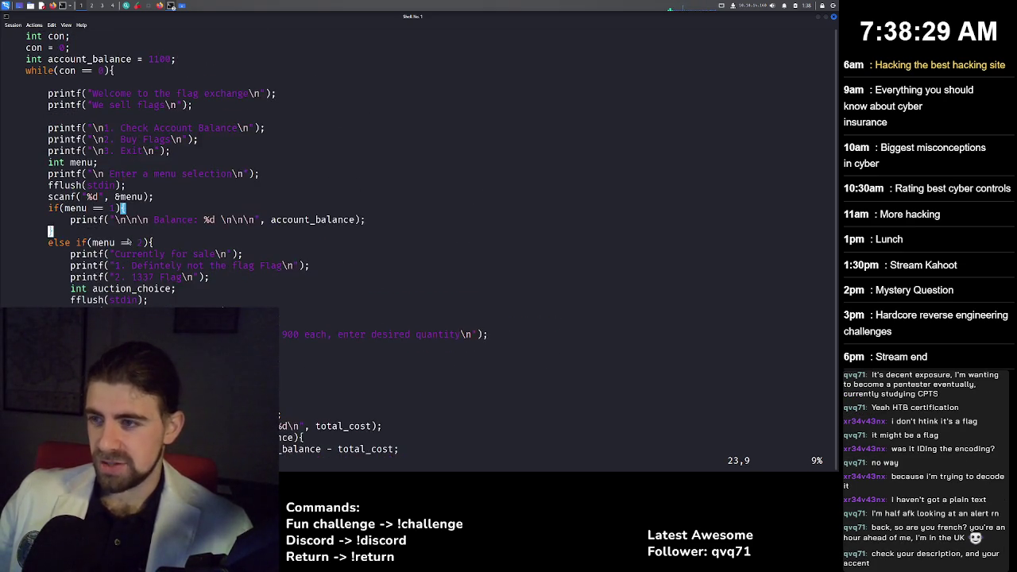
{"action": "scroll", "coordinate": [128, 243], "scroll_direction": "up", "scroll_amount": 3}
{"action": "left_click", "coordinate": [121, 174]}
{"action": "left_click", "coordinate": [127, 176]}
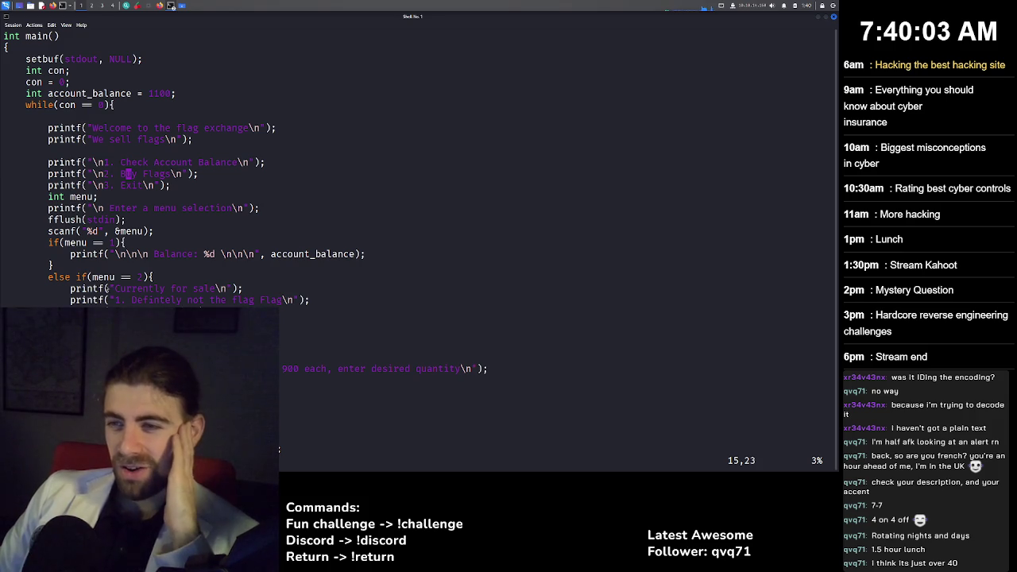
{"action": "mouse_move", "coordinate": [171, 6]}
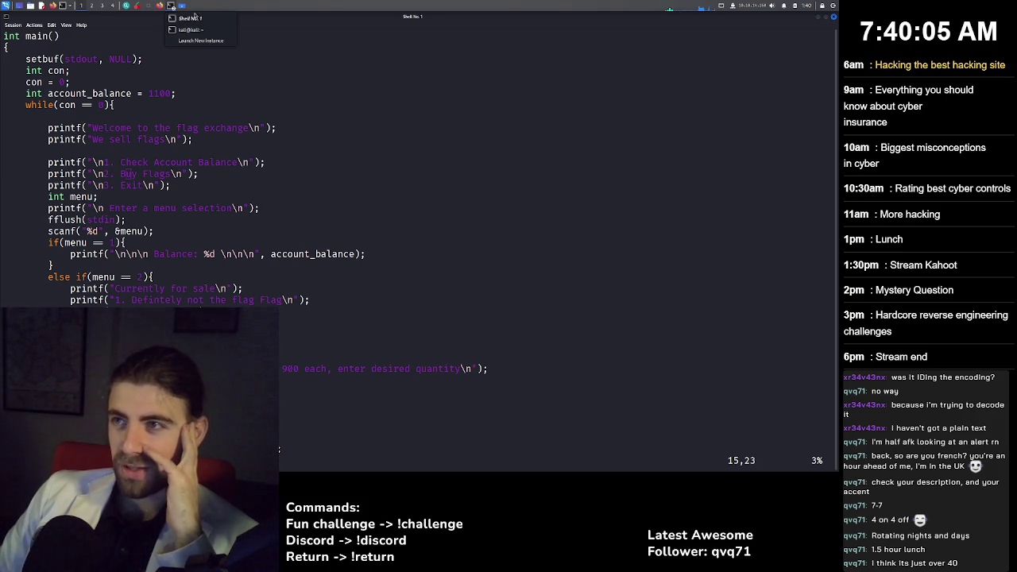
Close the fickle-tempest flag exchange tab and return to the terminal running the nc session.
{"action": "left_click", "coordinate": [197, 33]}
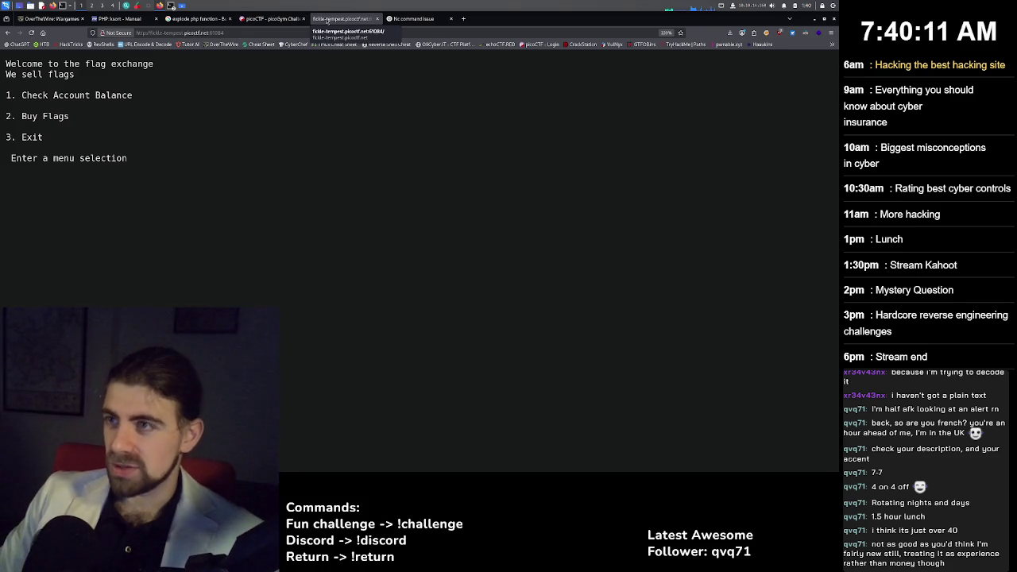
{"action": "left_click", "coordinate": [376, 19]}
{"action": "left_click", "coordinate": [169, 5]}
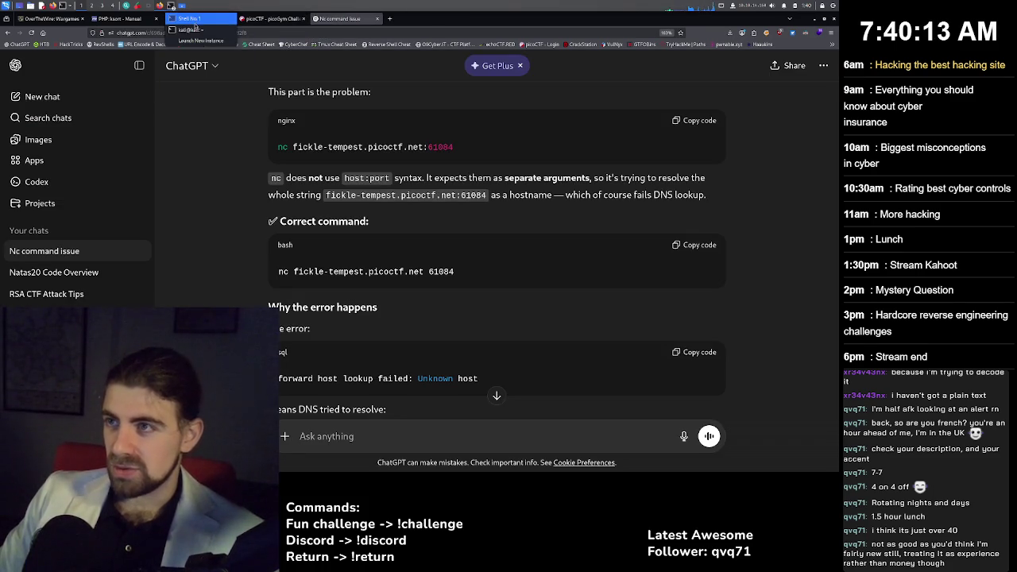
{"action": "left_click", "coordinate": [194, 22]}
{"action": "left_click", "coordinate": [170, 5]}
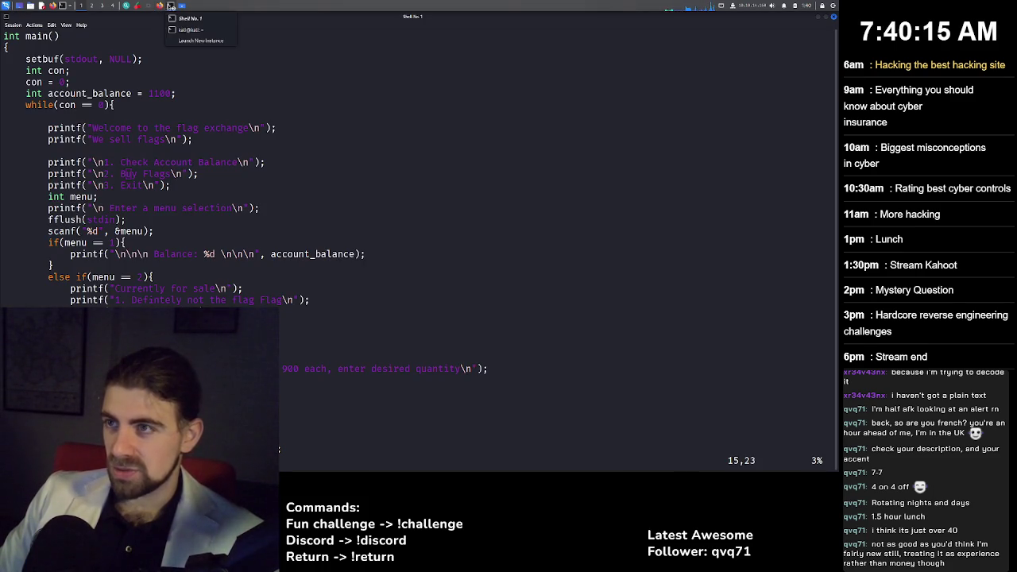
{"action": "left_click", "coordinate": [199, 31]}
Choose menu option 1 twice in the nc session; the balance reads 1100.
{"action": "left_click", "coordinate": [106, 301]}
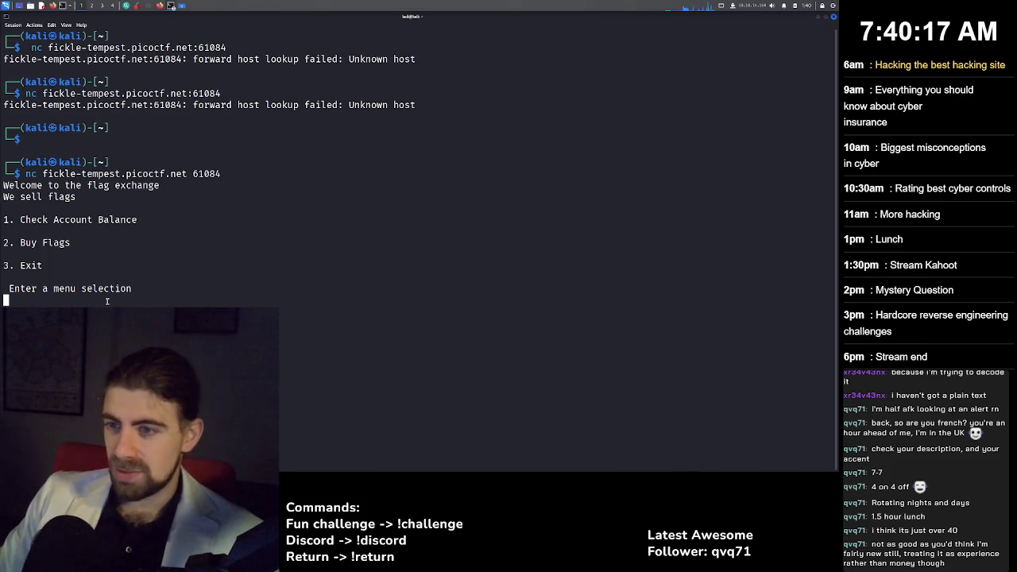
{"action": "type", "text": "1"}
{"action": "key", "text": "Return"}
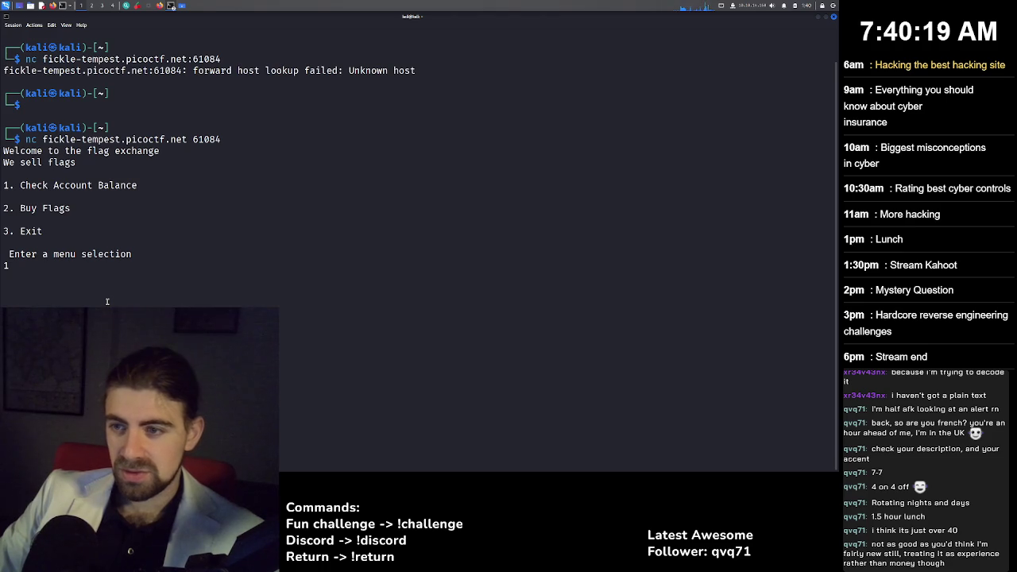
{"action": "type", "text": "1"}
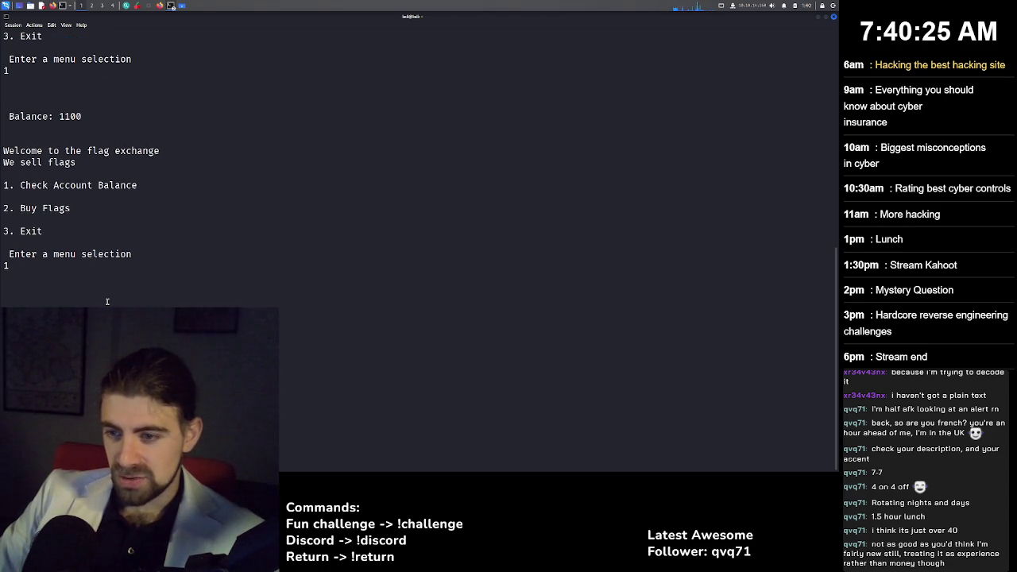
{"action": "key", "text": "Return"}
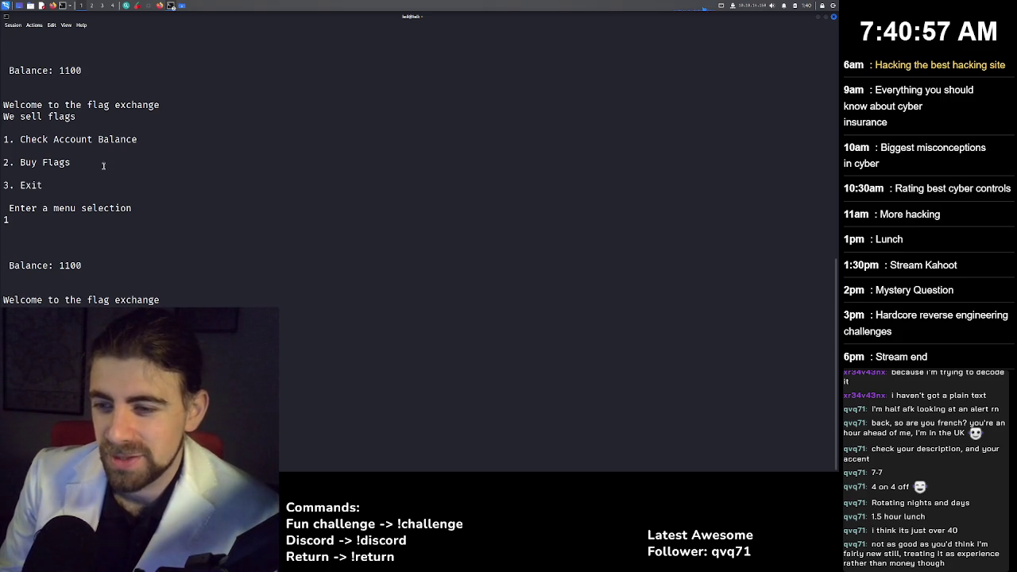
{"action": "left_click", "coordinate": [159, 6]}
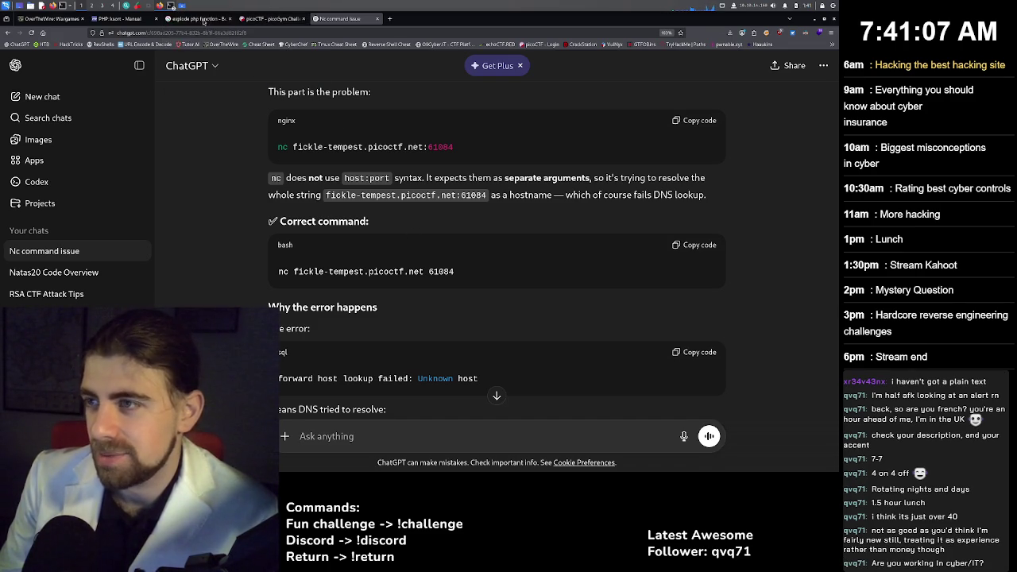
Switch from the ChatGPT answer back to the flag_shop source in Vim.
{"action": "key", "text": "alt+Tab"}
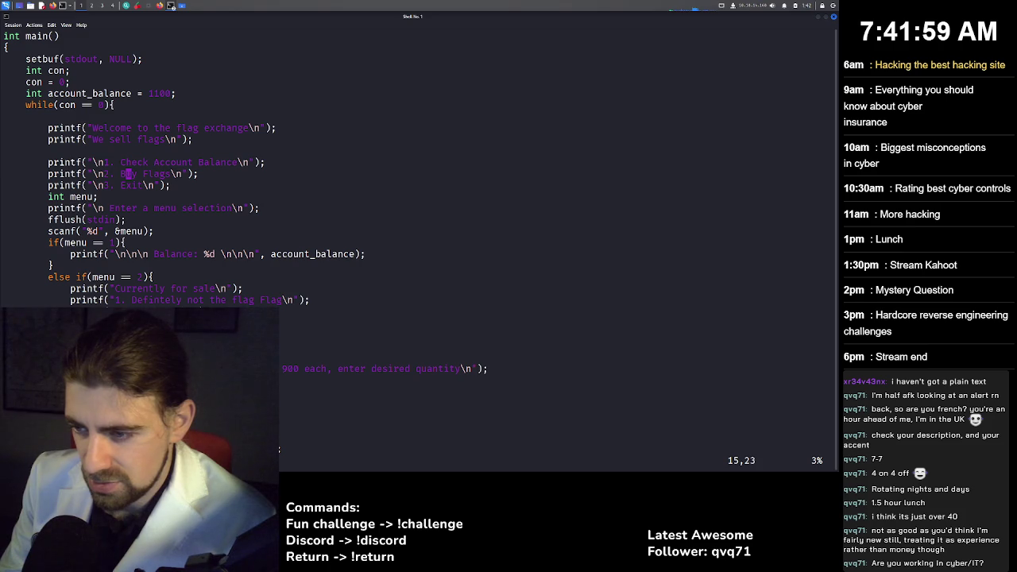
Scroll to the Buy Flags code where total_cost = 900*number_flags is checked against account_balance.
{"action": "scroll", "coordinate": [417, 167], "scroll_direction": "down", "scroll_amount": 3}
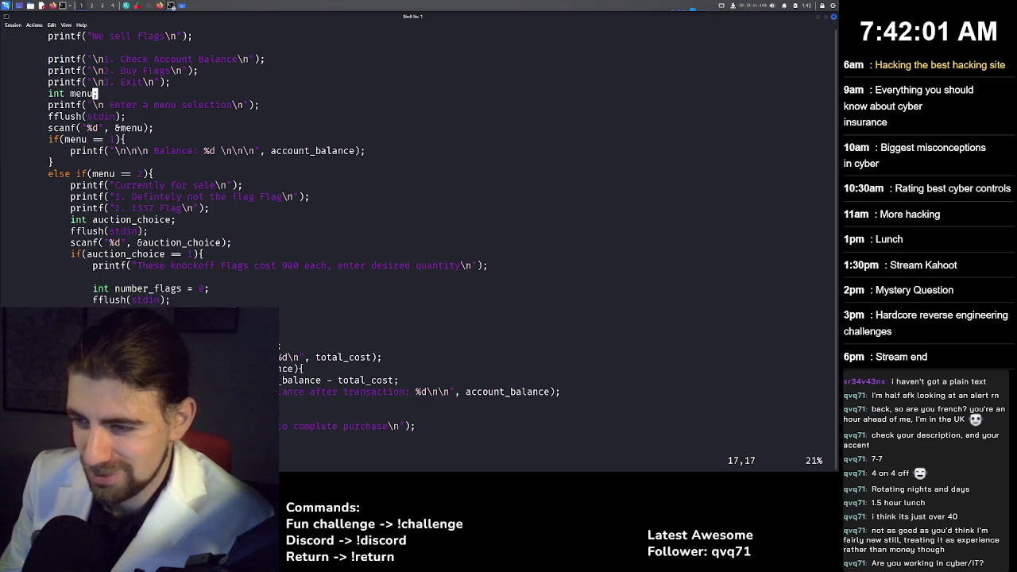
{"action": "scroll", "coordinate": [417, 167], "scroll_direction": "down", "scroll_amount": 1}
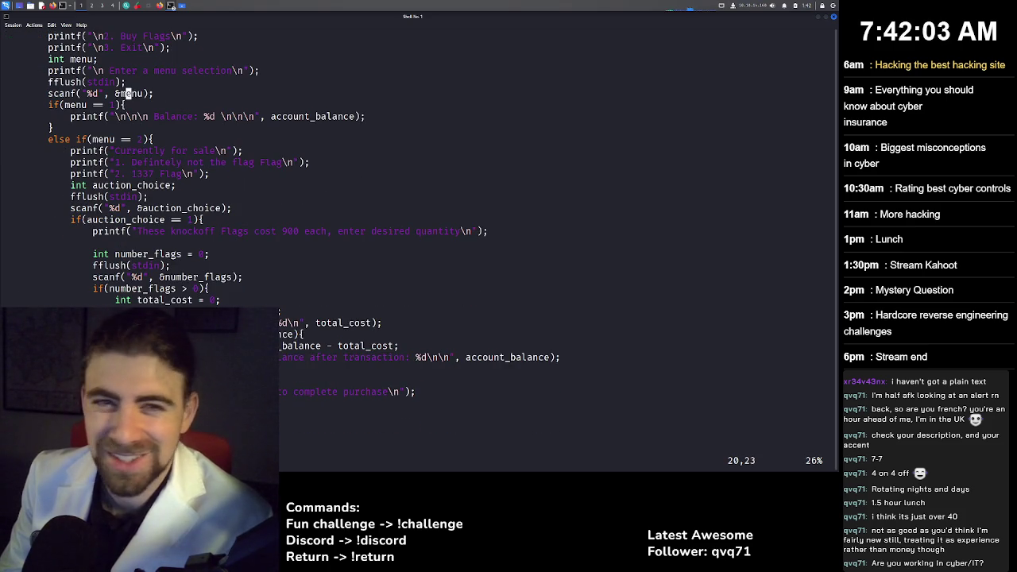